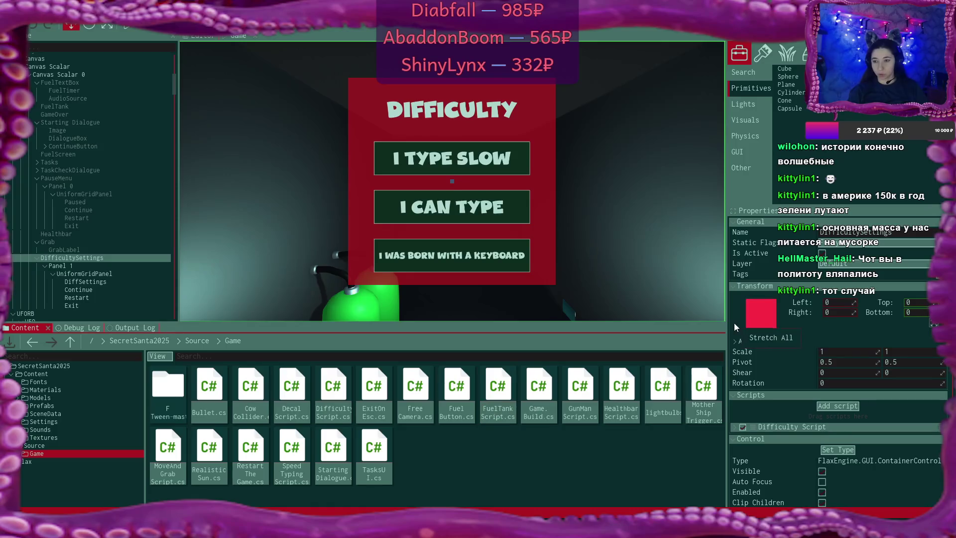
Expand Difficulty Script and its Easy field on DifficultySettings, then bring up DifficultyScript.cs in VS Code
click(735, 427)
scroll(797, 342, down, 2)
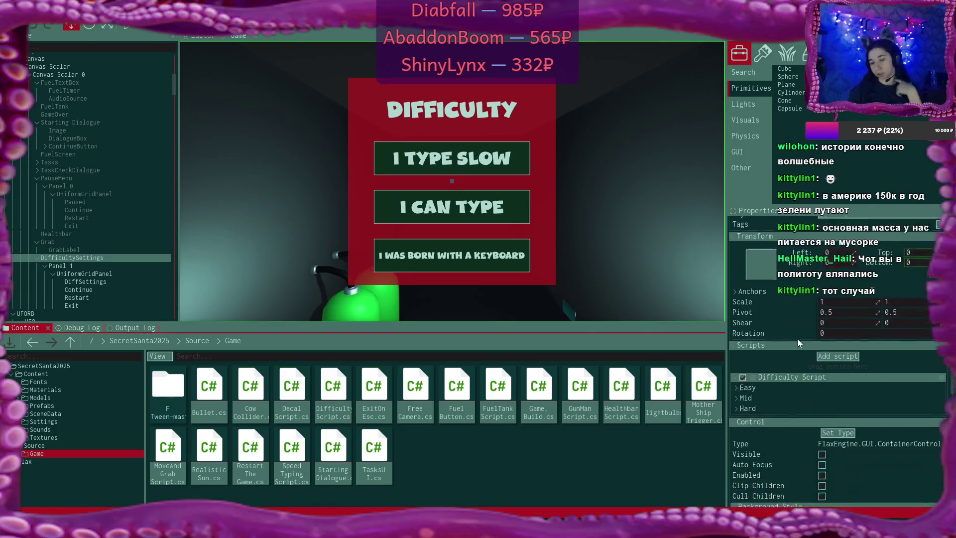
scroll(796, 339, down, 2)
click(738, 339)
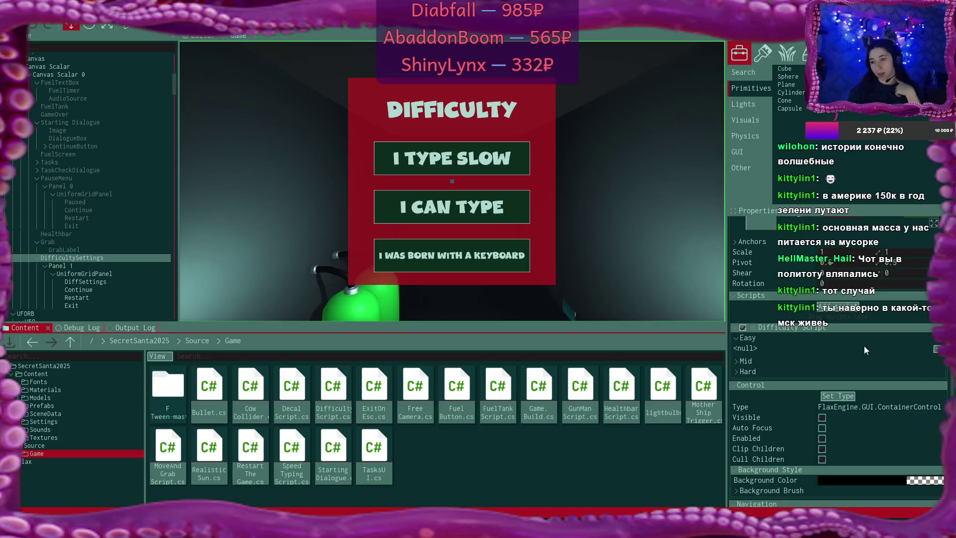
click(525, 507)
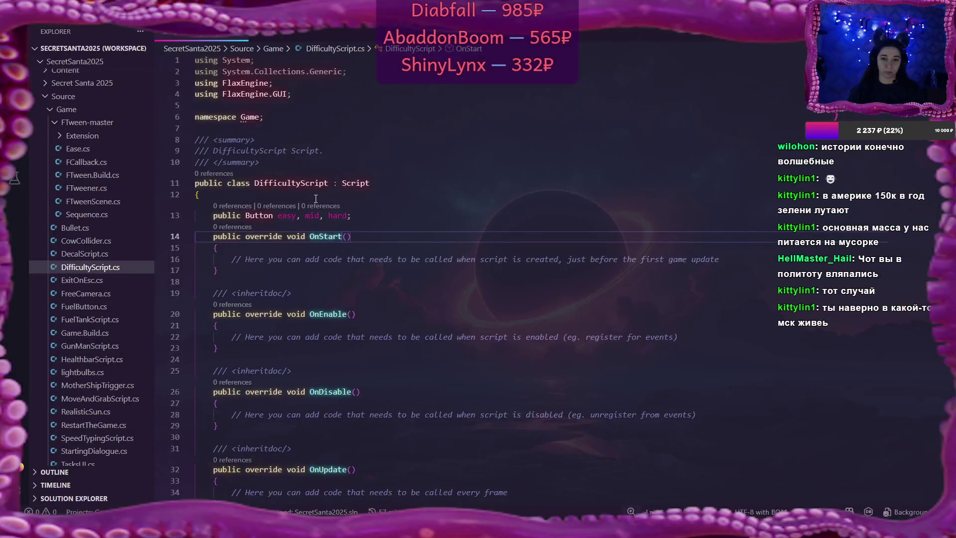
Collapse the Easy field in the Flax editor and return to the DifficultyScript code
key(alt+Tab)
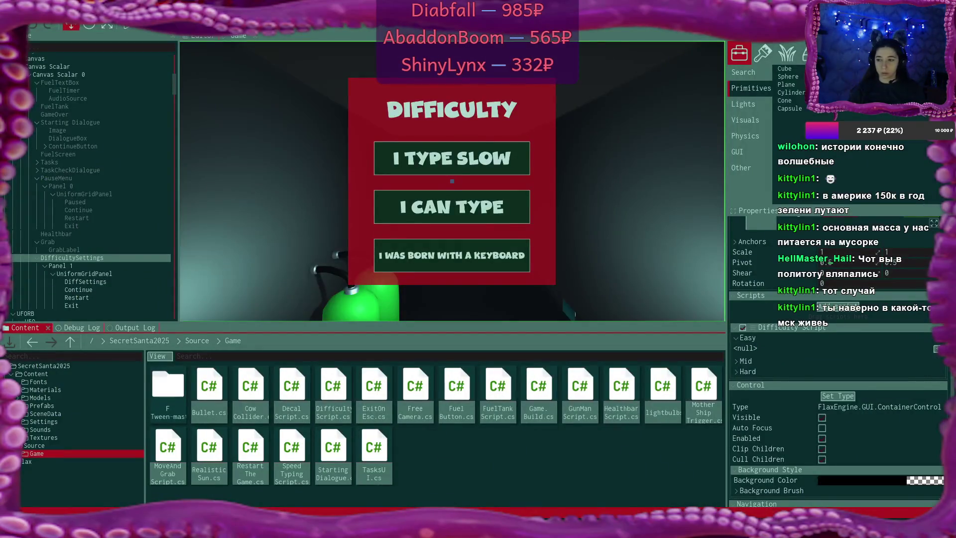
click(737, 338)
key(alt+Tab)
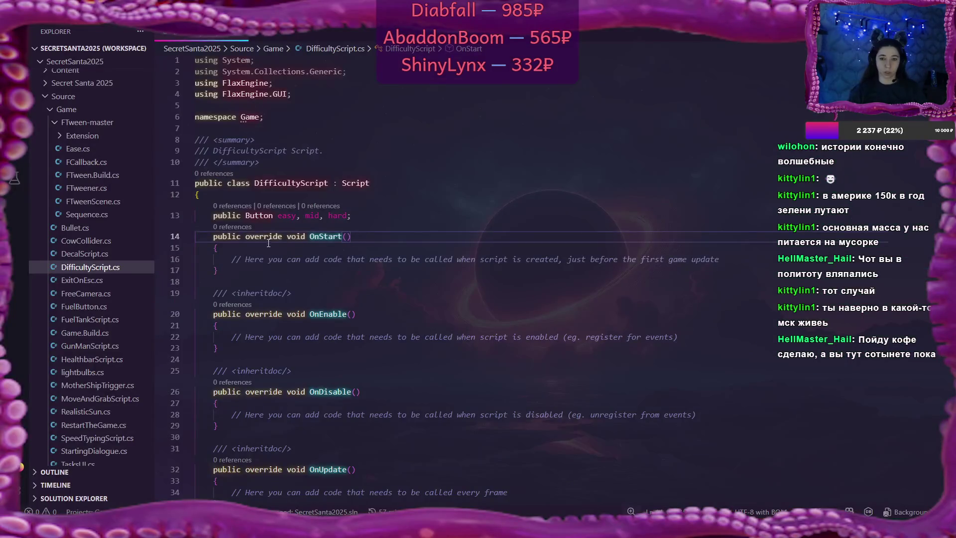
Change the easy, mid and hard field type on line 13 from Button to UIControl
key(ctrl+BackSpace)
text(UI)
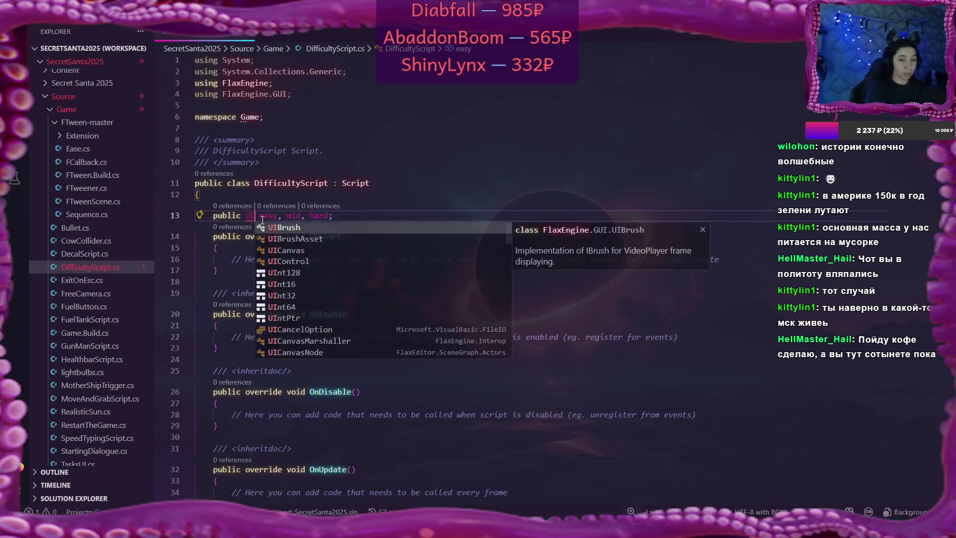
key(Down)
key(Down)
key(Return)
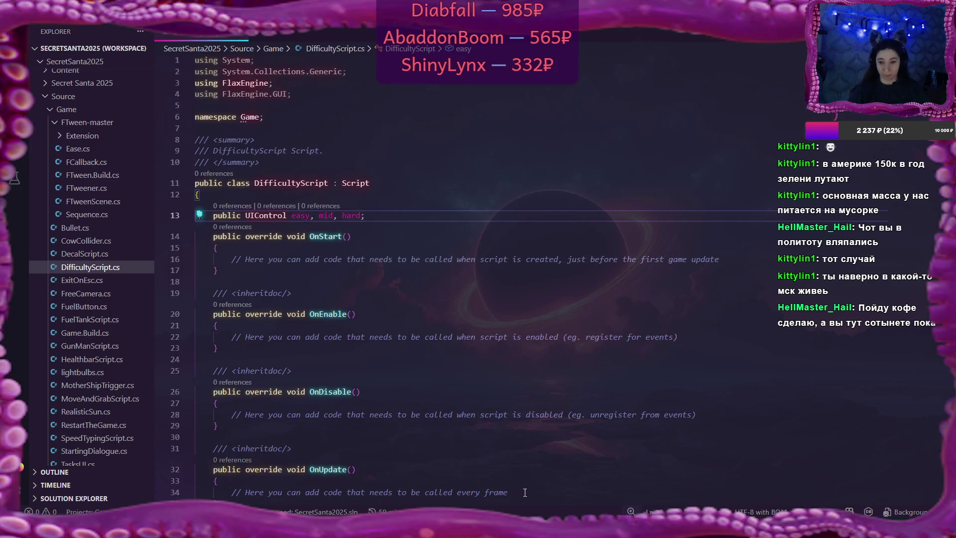
key(alt+Tab)
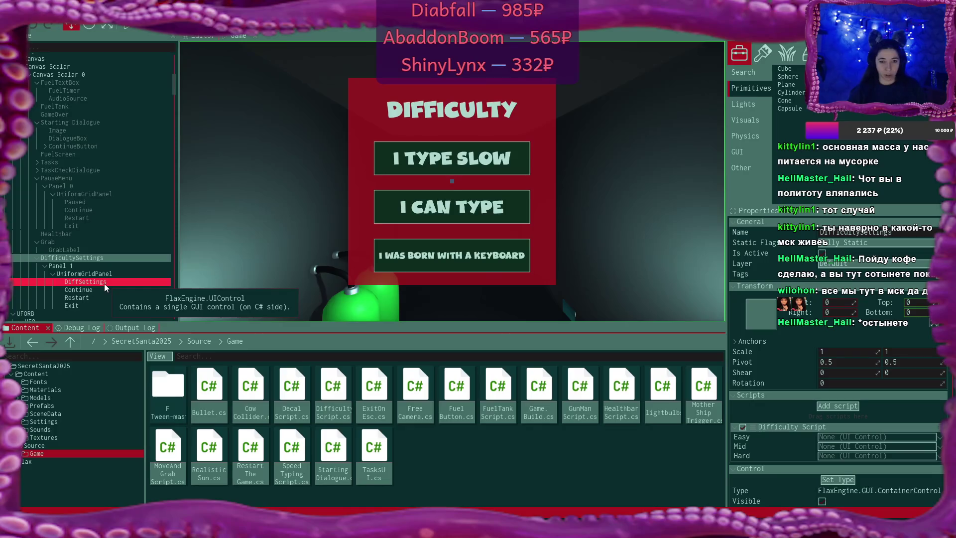
Rename the Continue, Restart and Exit nodes to easy, mid and hard
mouse_move(100, 283)
mouse_down()
mouse_move(88, 291)
mouse_move(456, 316)
mouse_move(710, 379)
mouse_move(86, 289)
mouse_up()
ctrl+click(101, 305)
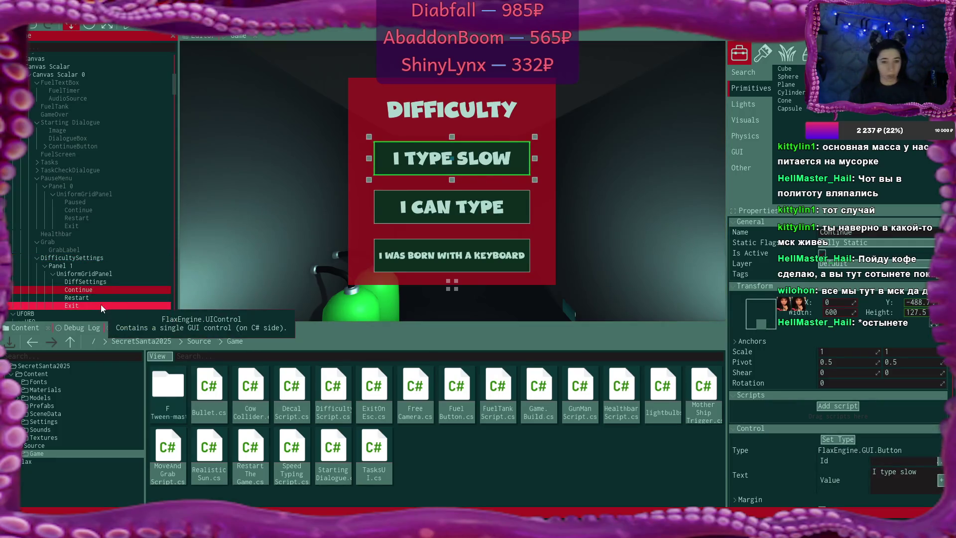
key(F2)
text(easy)
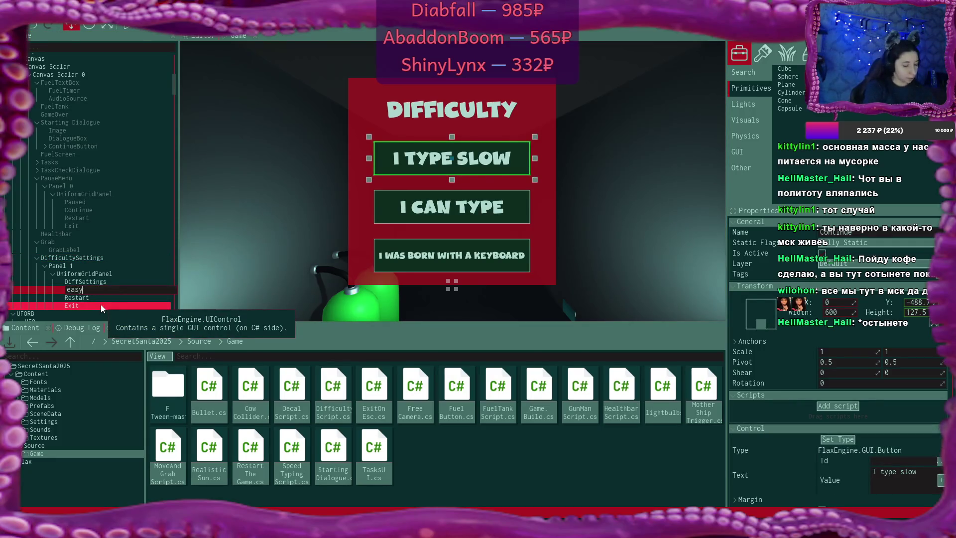
key(Return)
click(99, 294)
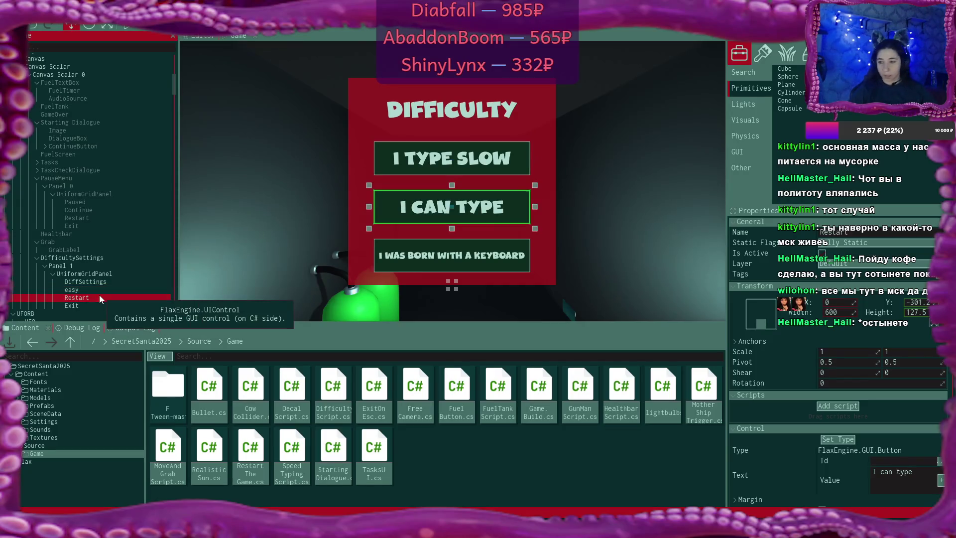
key(F2)
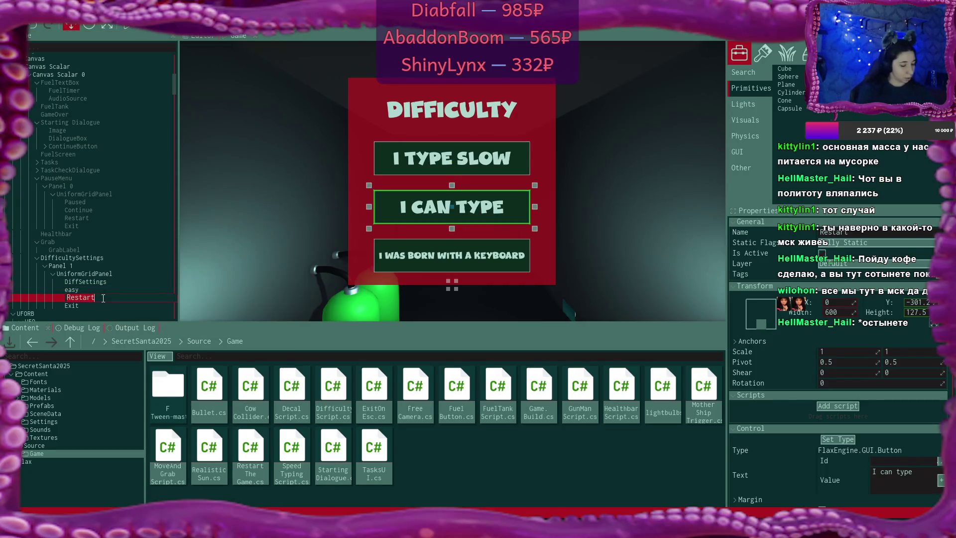
text(mid)
key(Return)
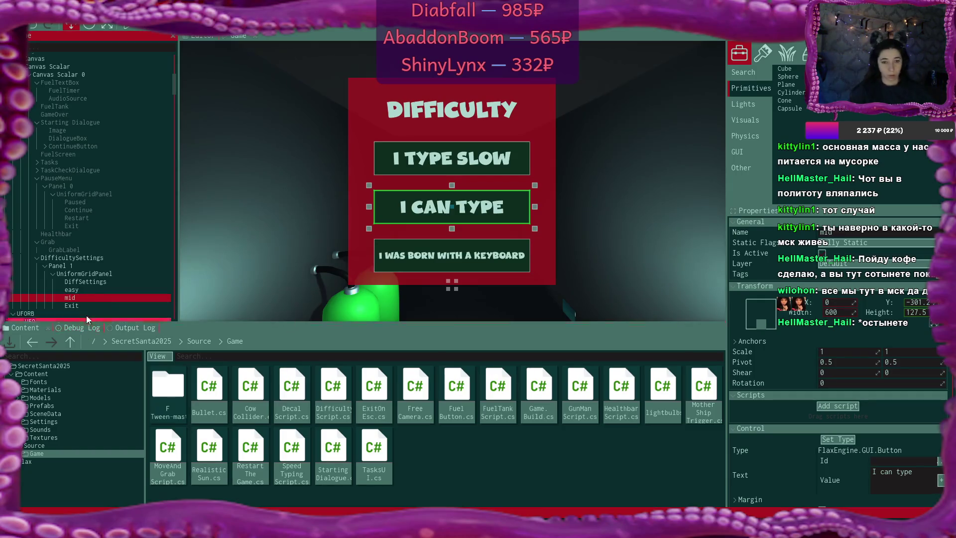
click(85, 306)
key(F2)
text(hard)
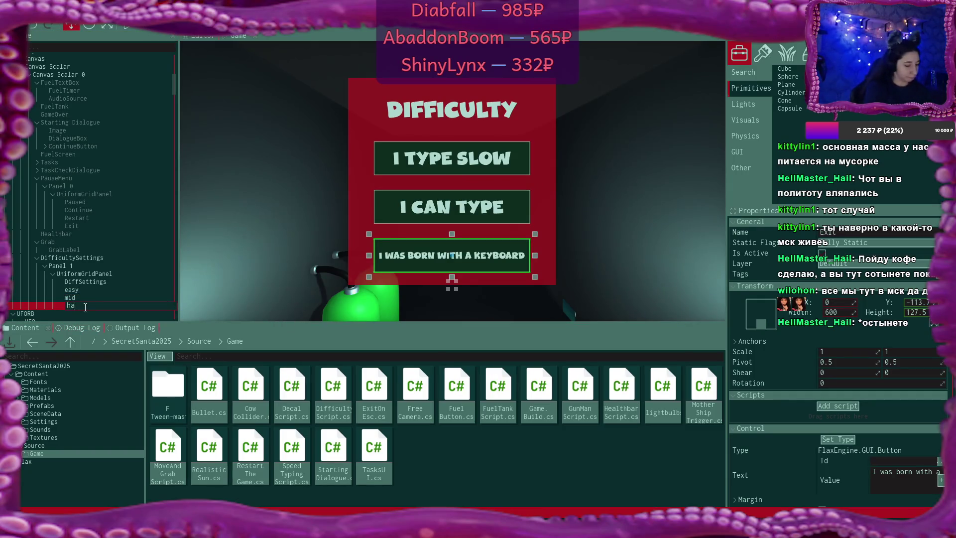
key(Return)
Assign the easy, mid and hard nodes to DifficultySettings' Easy, Mid and Hard script fields
click(88, 257)
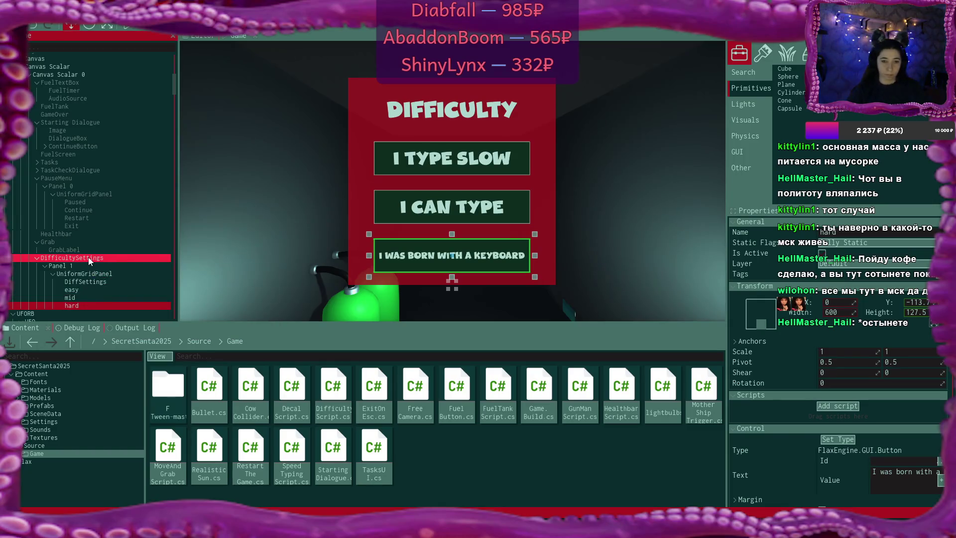
drag(70, 291, 861, 437)
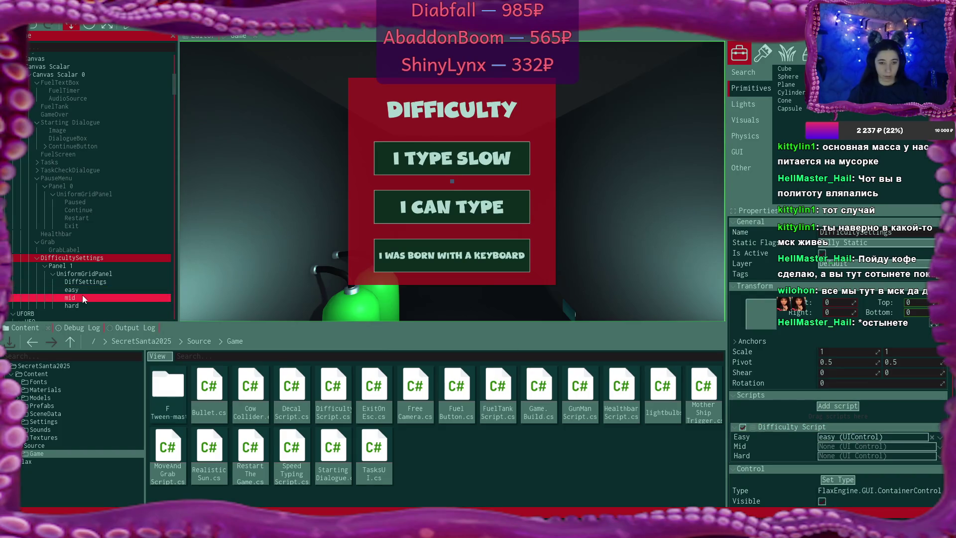
drag(79, 297, 829, 450)
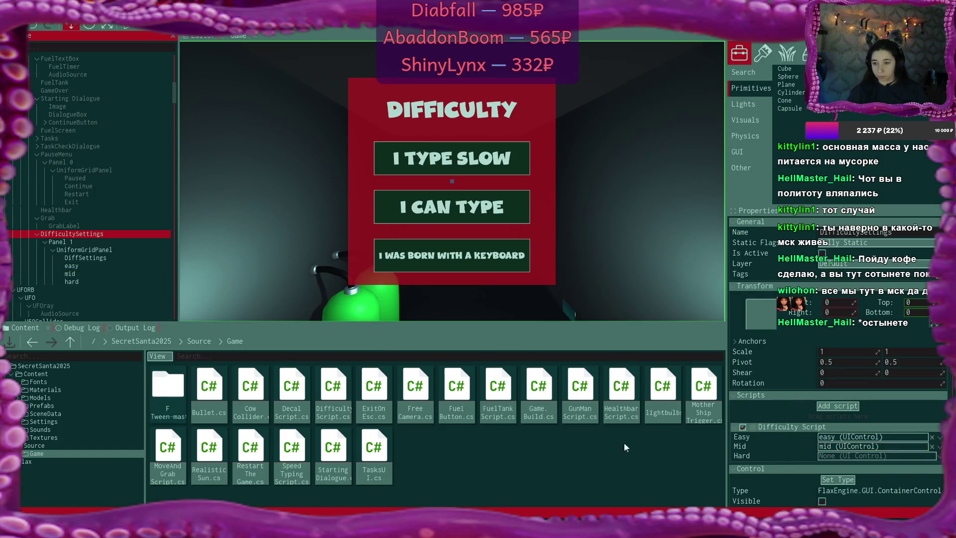
drag(69, 281, 846, 455)
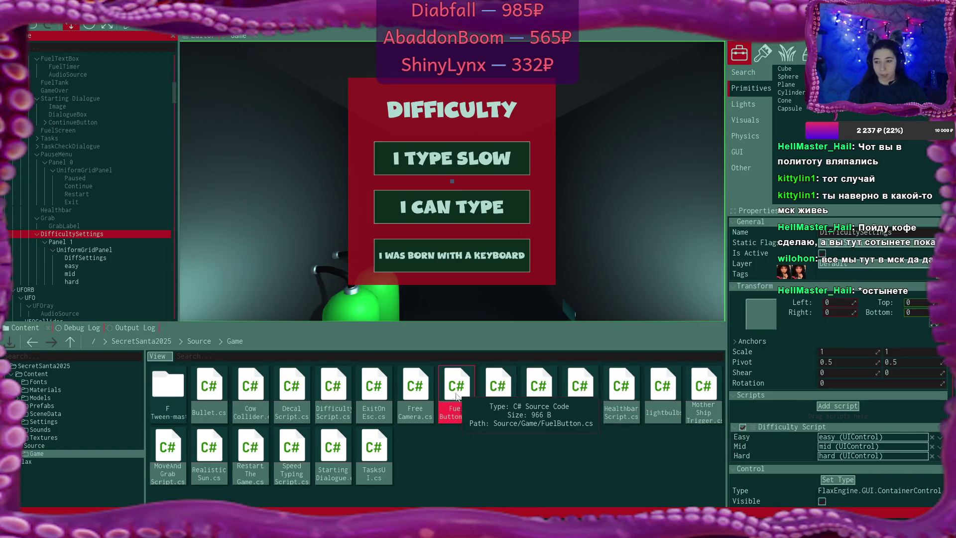
scroll(817, 410, down, 2)
scroll(817, 410, down, 5)
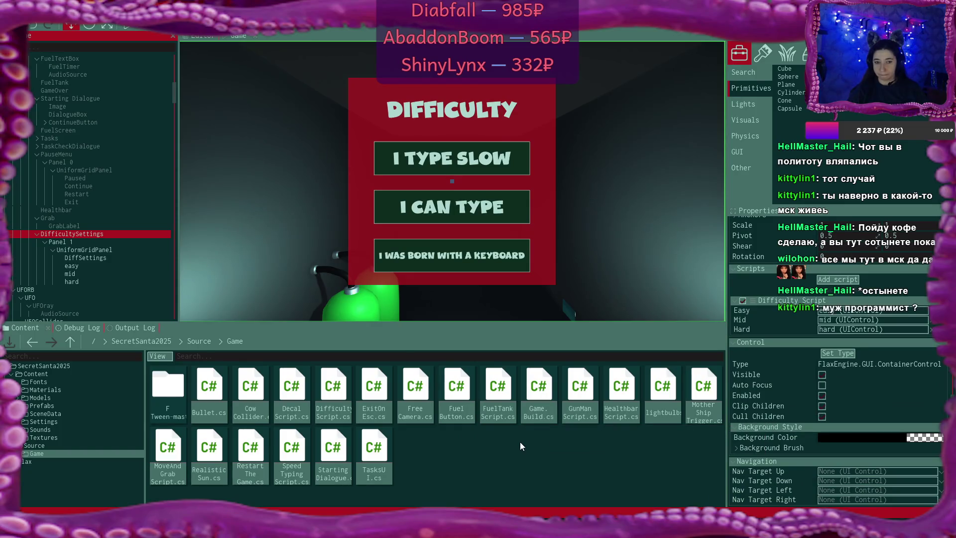
mouse_move(497, 528)
click(497, 480)
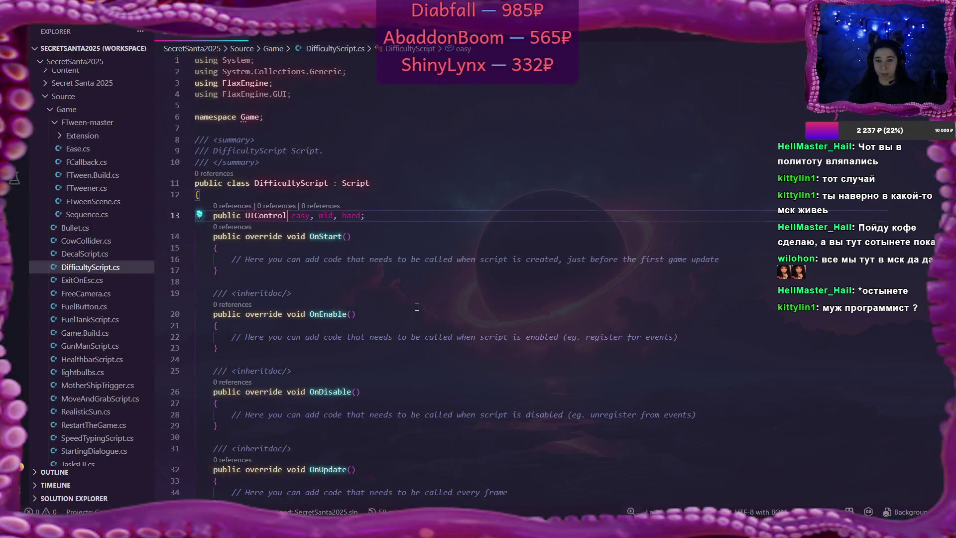
Scroll DifficultyScript.cs down and place the caret on line 16 inside OnStart
scroll(417, 306, down, 2)
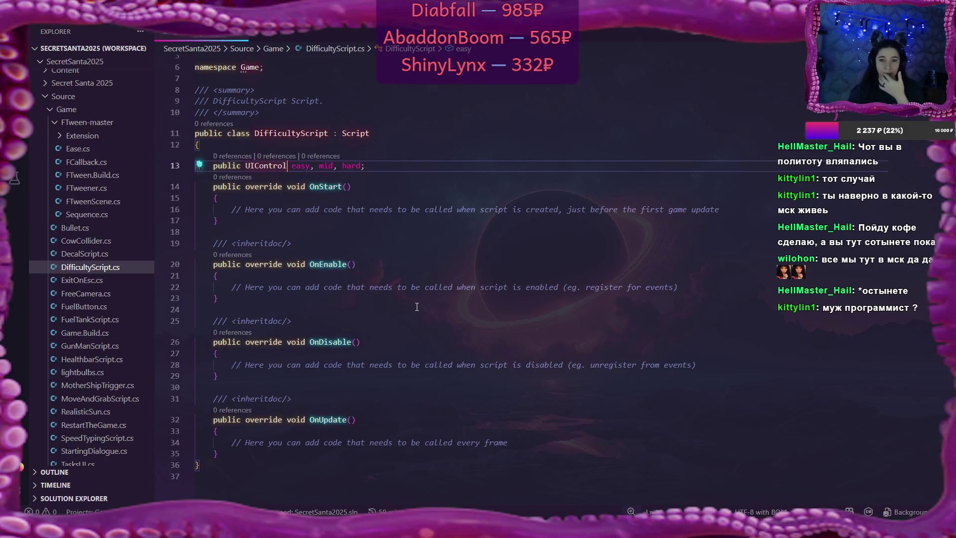
click(232, 209)
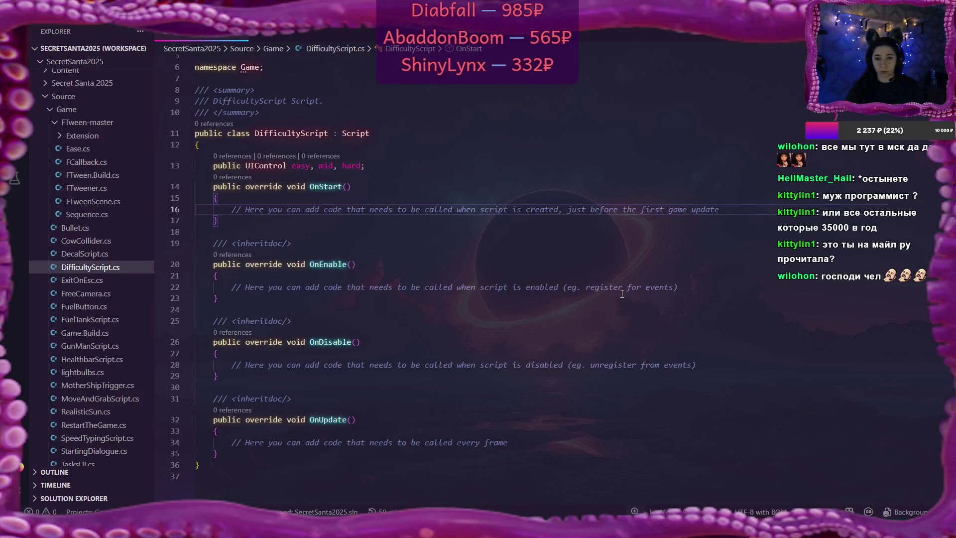
click(383, 240)
Select OnStart's placeholder comment, then add a blank line below the OnUpdate method
click(235, 209)
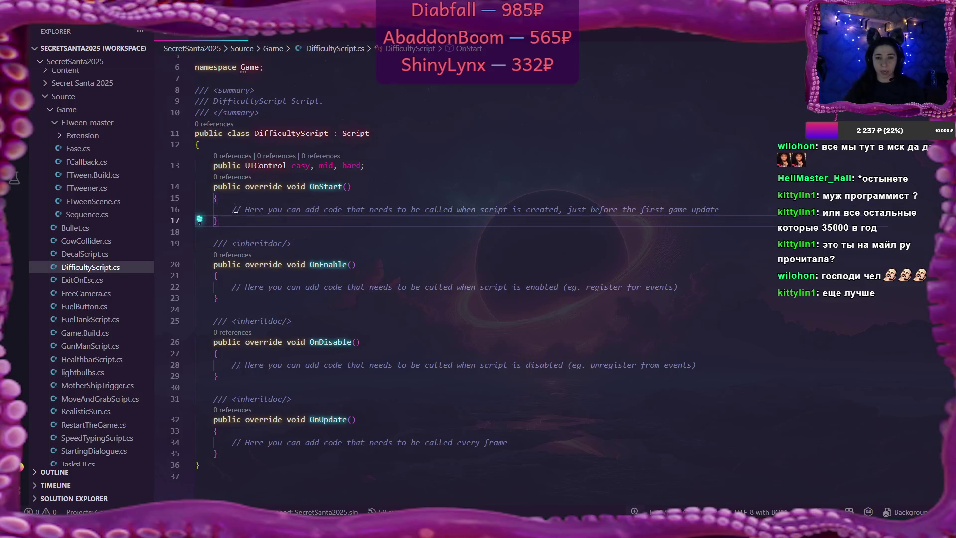
drag(235, 209, 720, 209)
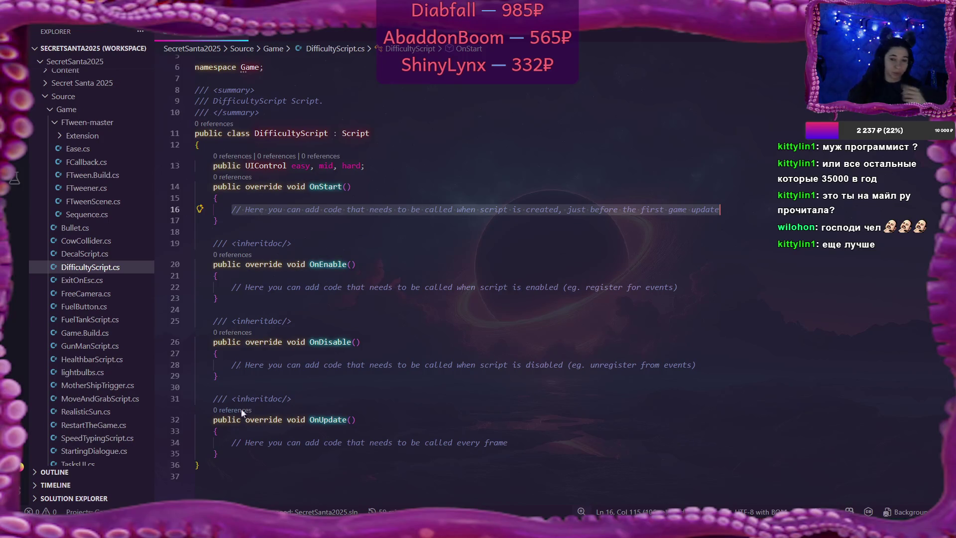
click(231, 453)
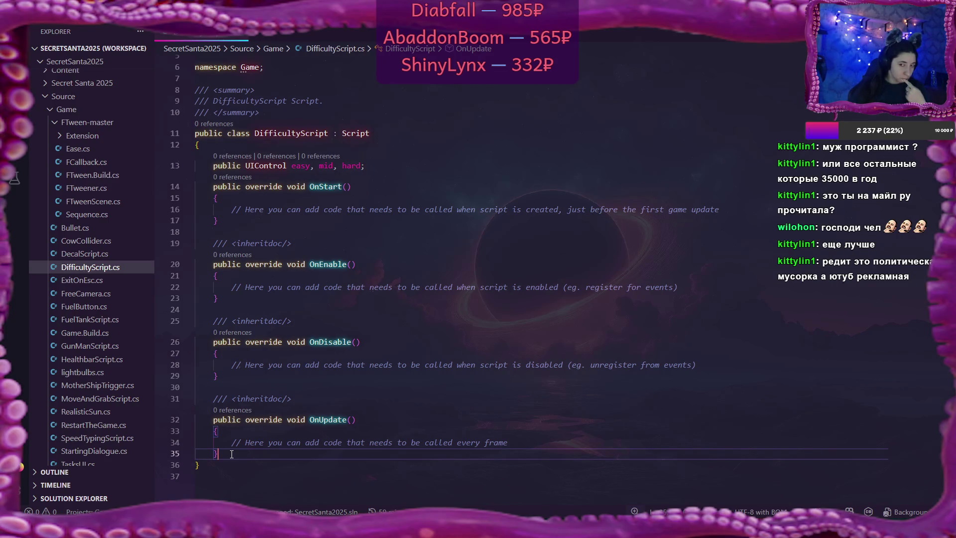
key(Return)
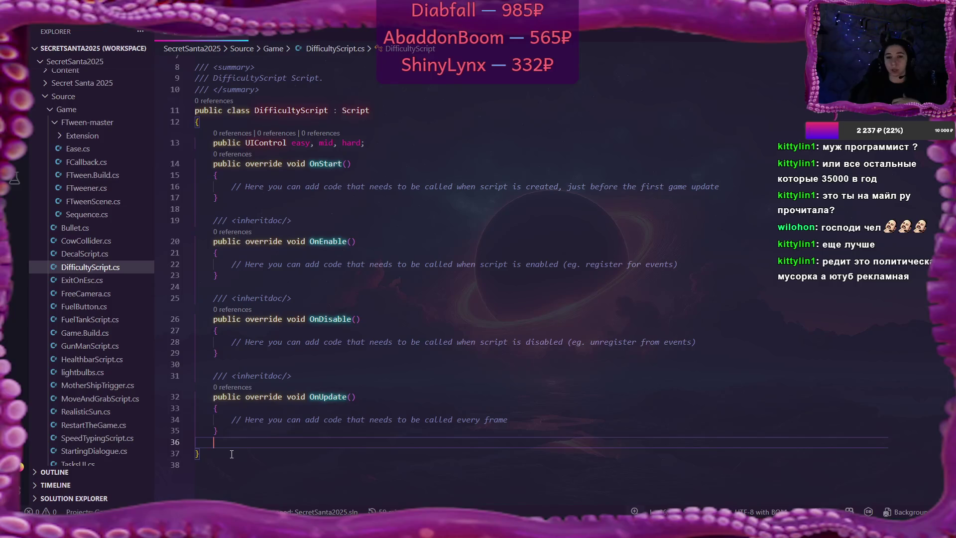
key(alt+Tab)
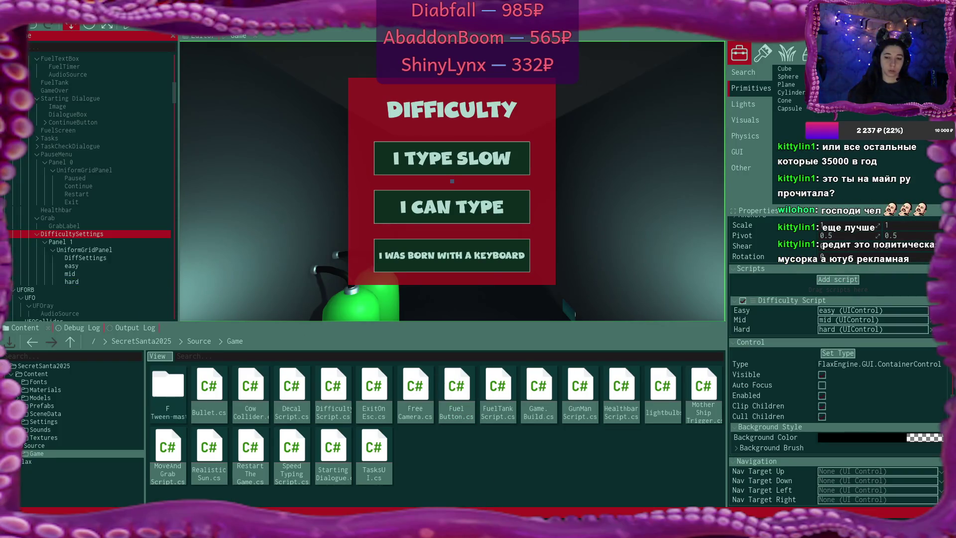
Declare 'private void SetDifficulty(Button button)' with an empty brace body below OnUpdate
key(alt+Tab)
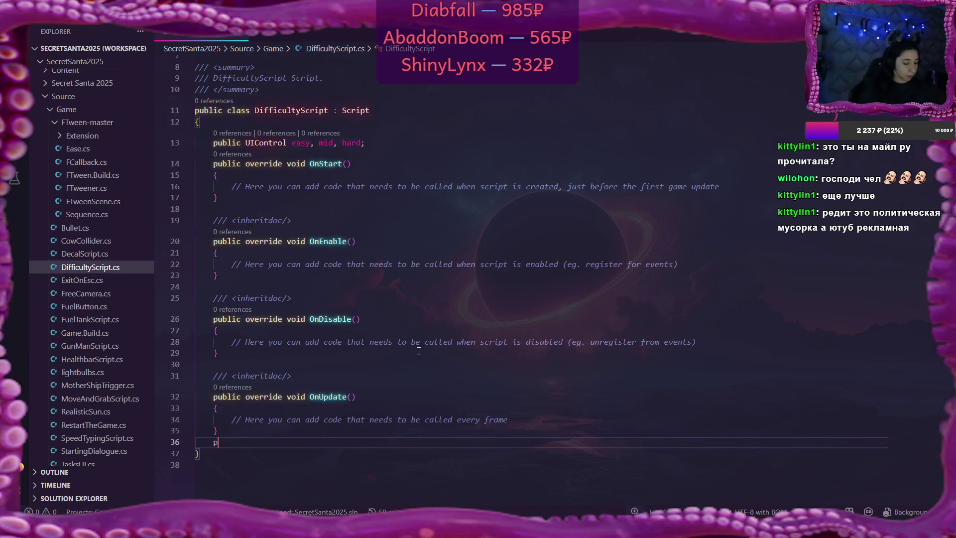
text(private )
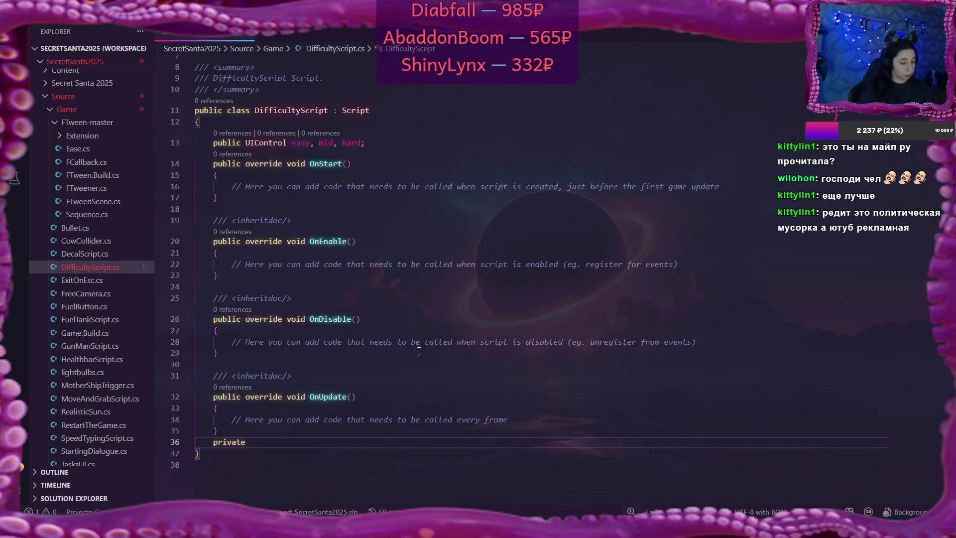
text(void )
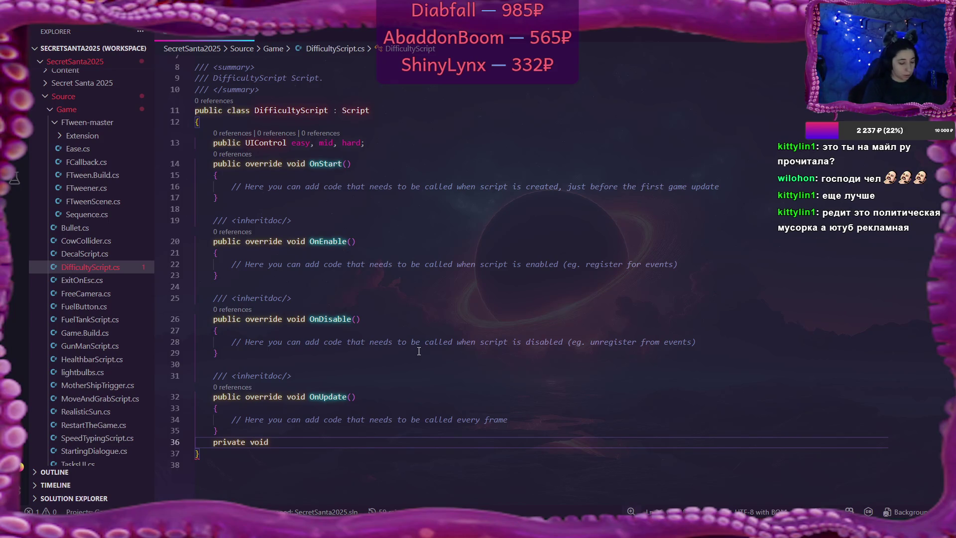
text(SetD)
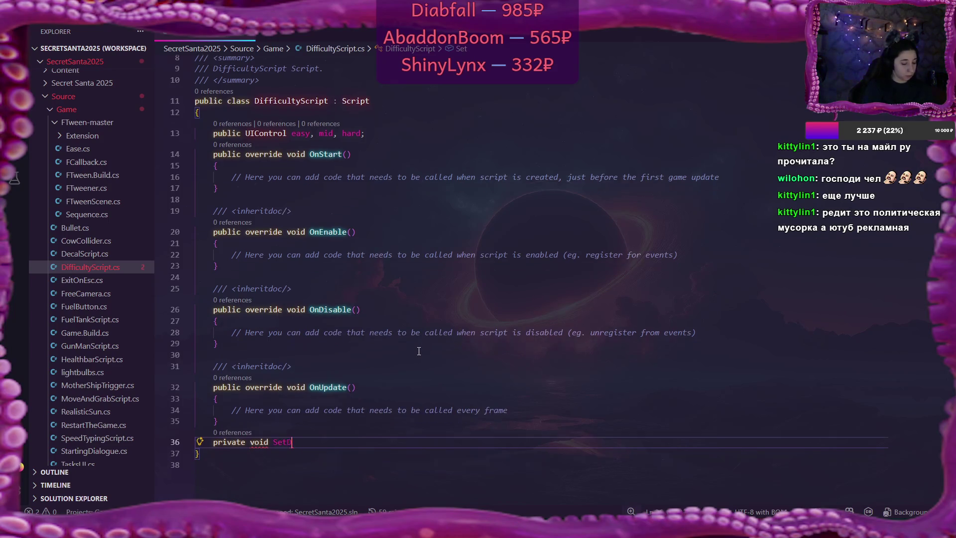
text(ifficulty)
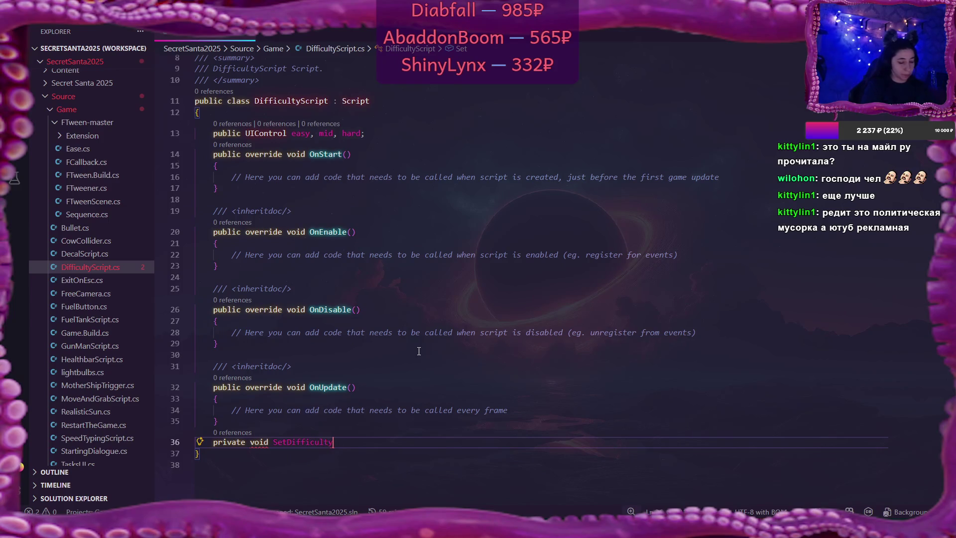
text(())
key(Return)
text({)
key(Return)
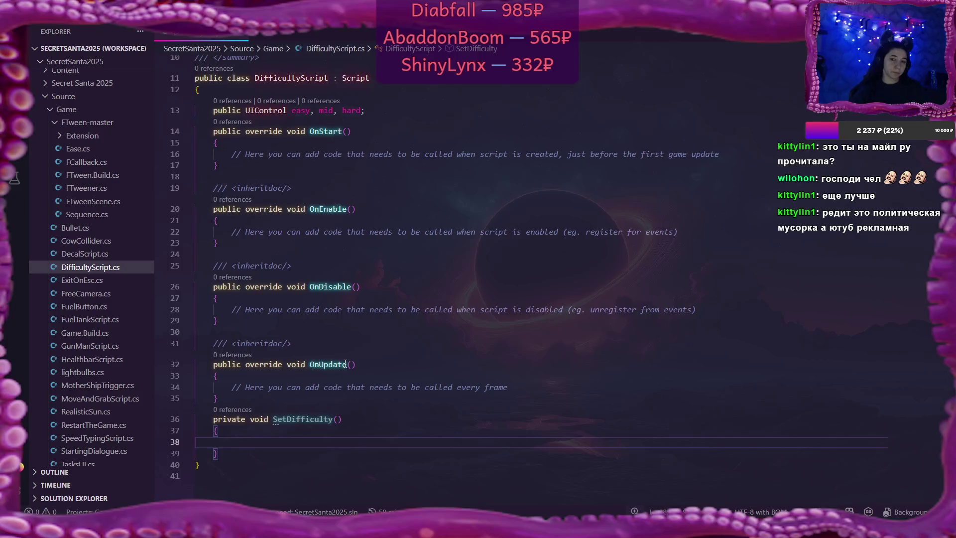
click(377, 418)
key(Left)
text(Bu)
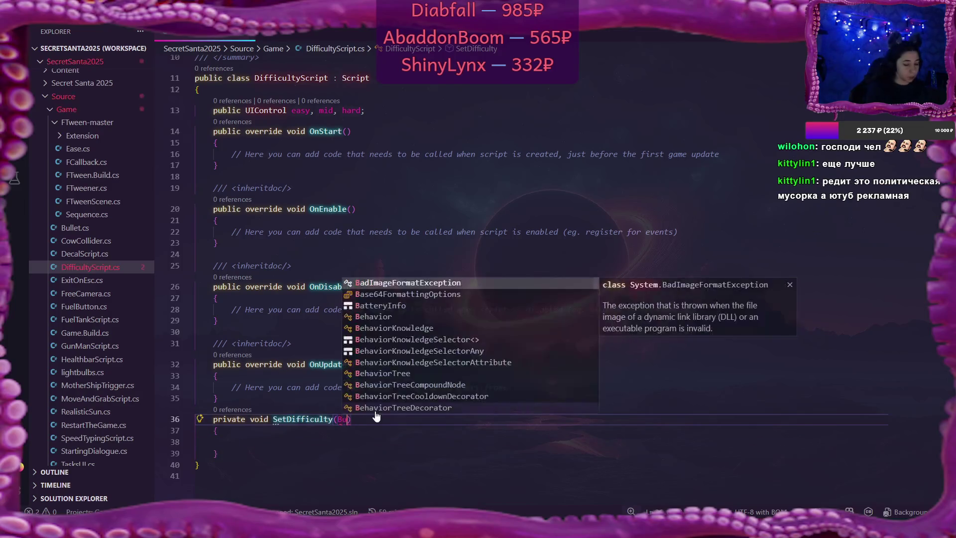
text(tton b)
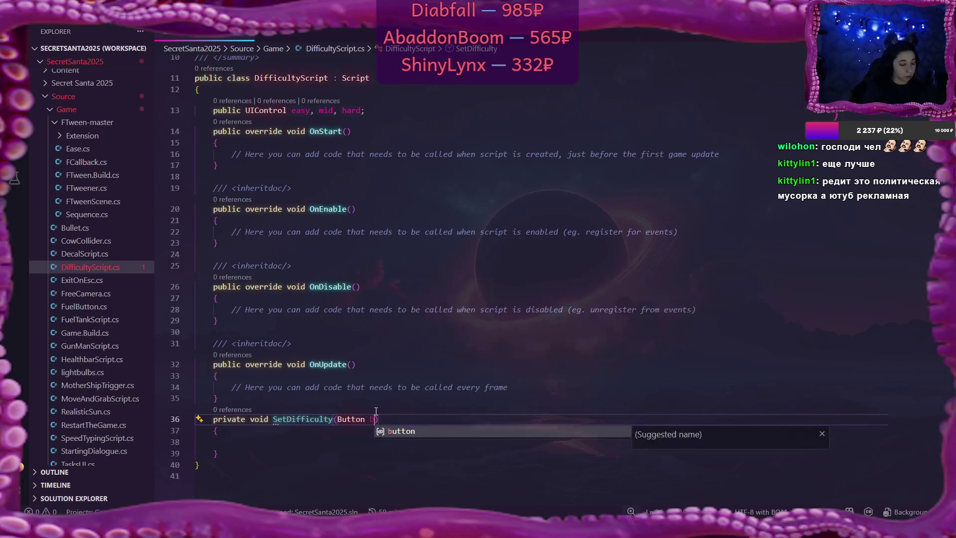
text(utton)
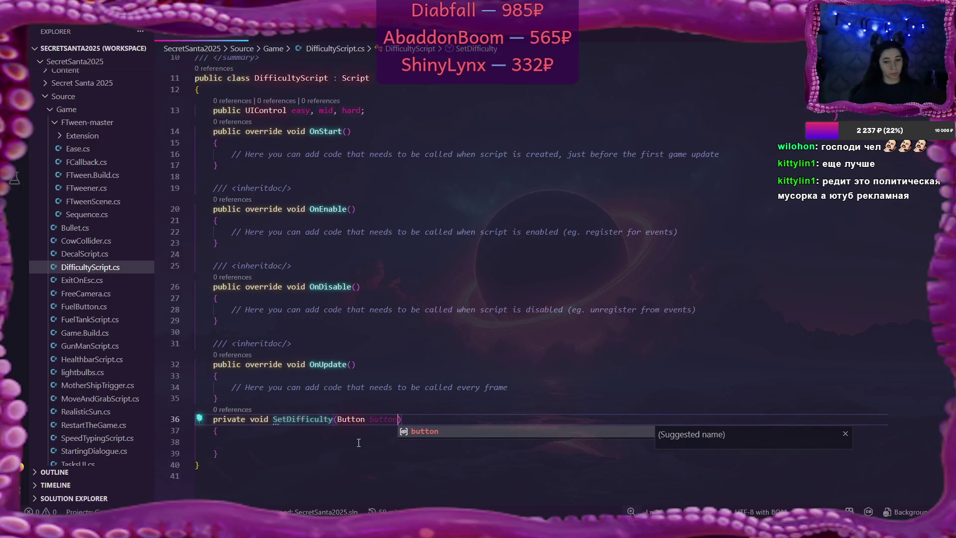
click(358, 442)
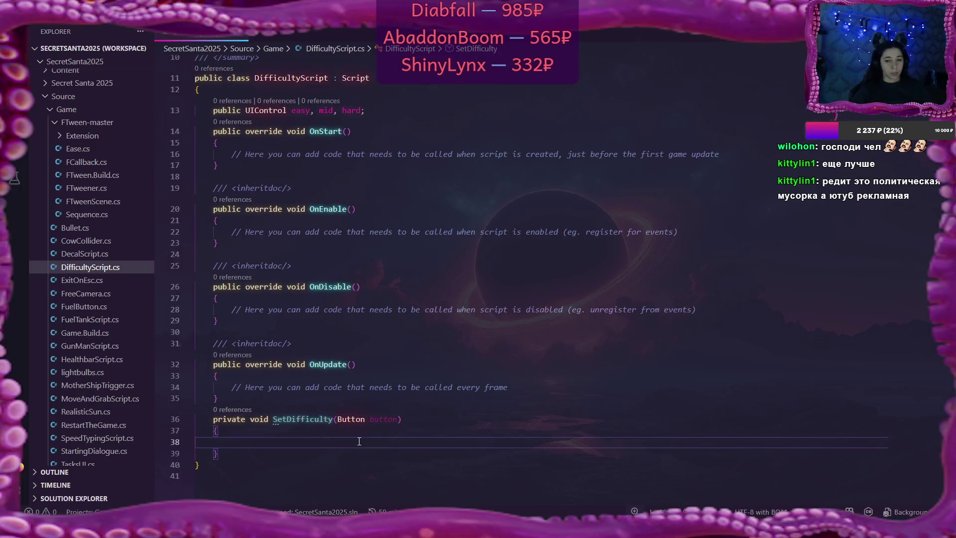
mouse_move(372, 421)
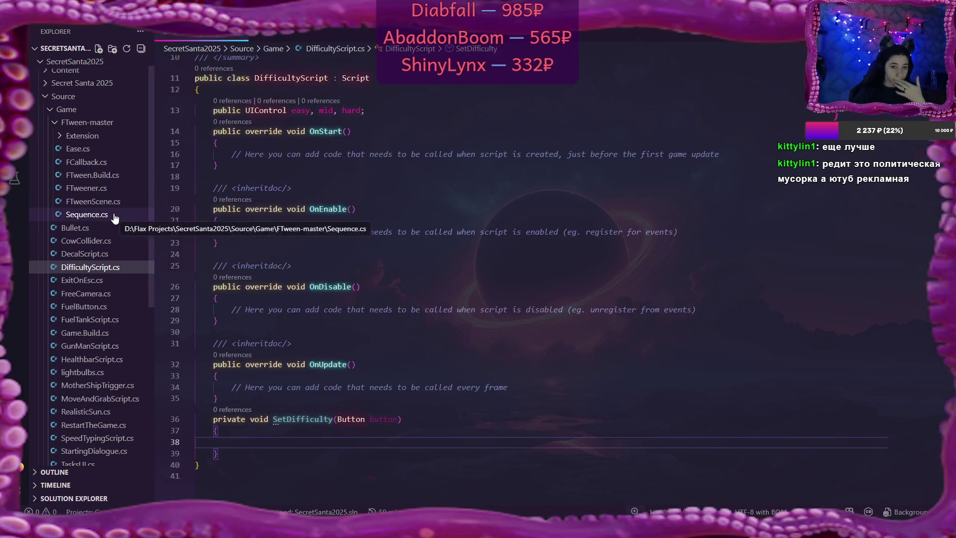
scroll(117, 241, down, 1)
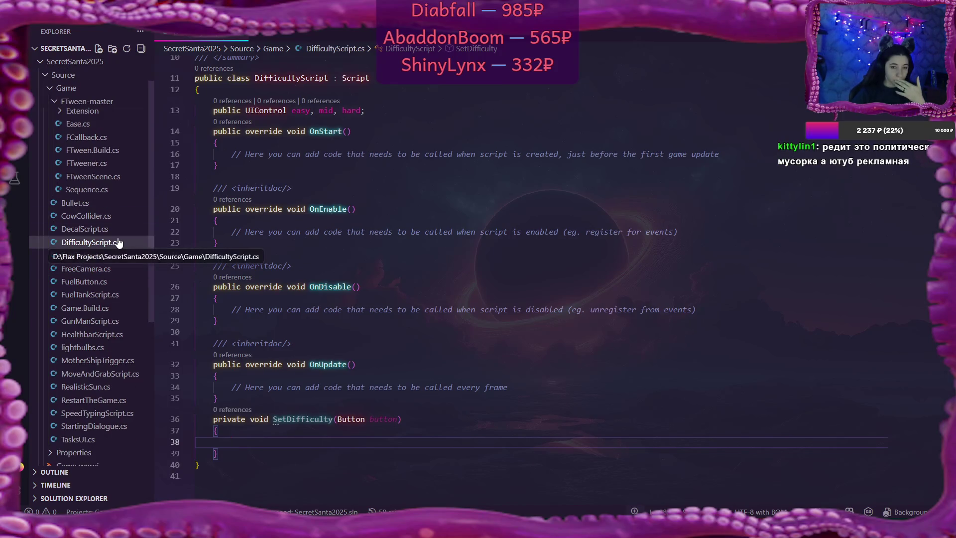
Look over FuelTankScript.cs, then highlight the 0.2f fuel increment in SpeedTypingScript's CompareChar
click(114, 297)
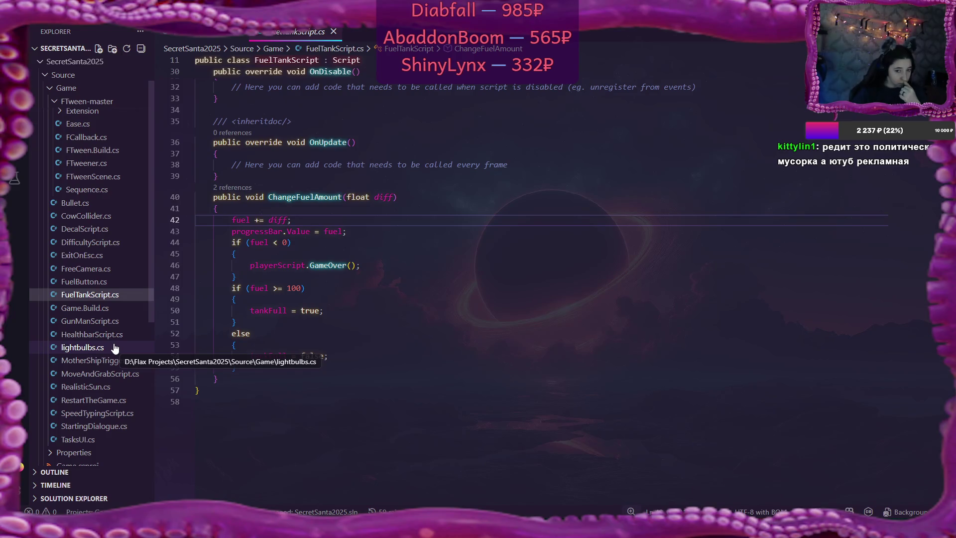
click(95, 413)
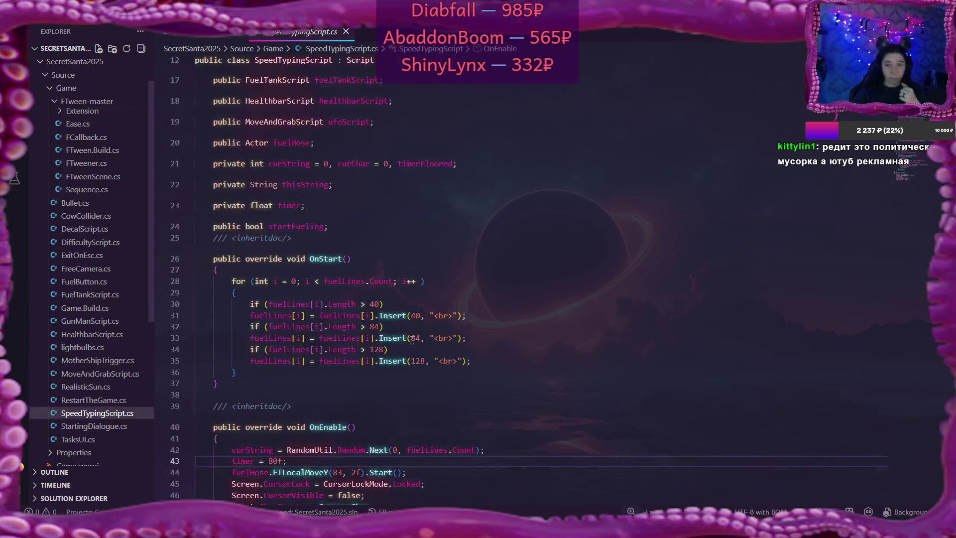
scroll(560, 306, down, 6)
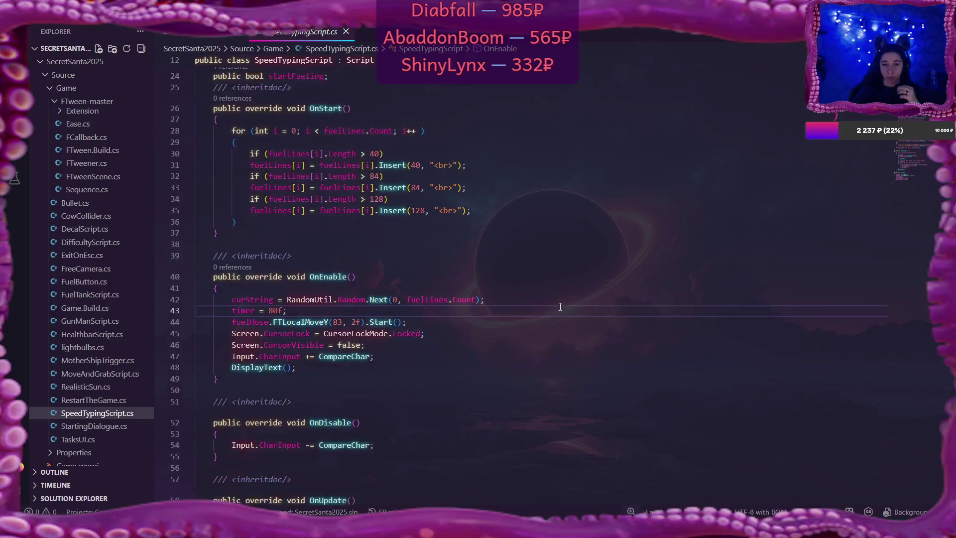
scroll(561, 306, down, 3)
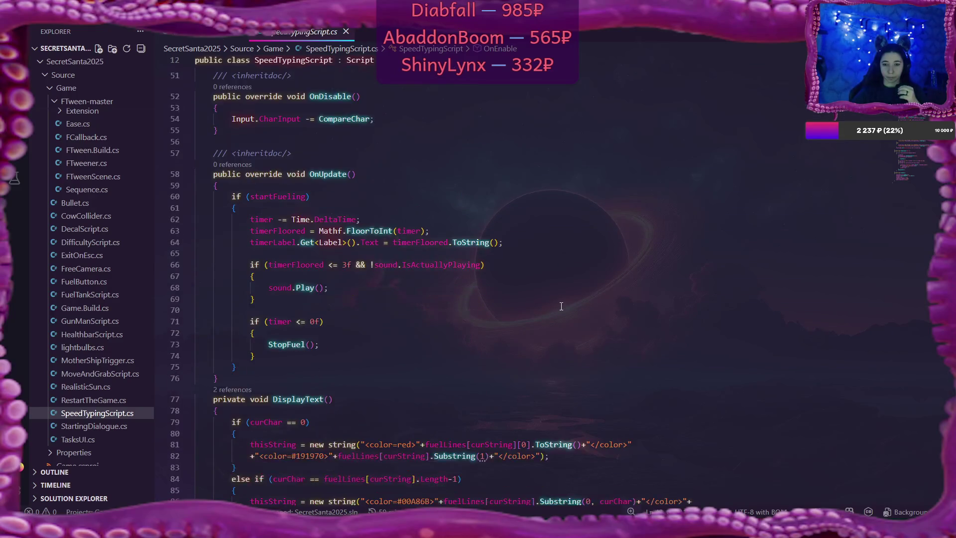
scroll(561, 306, up, 3)
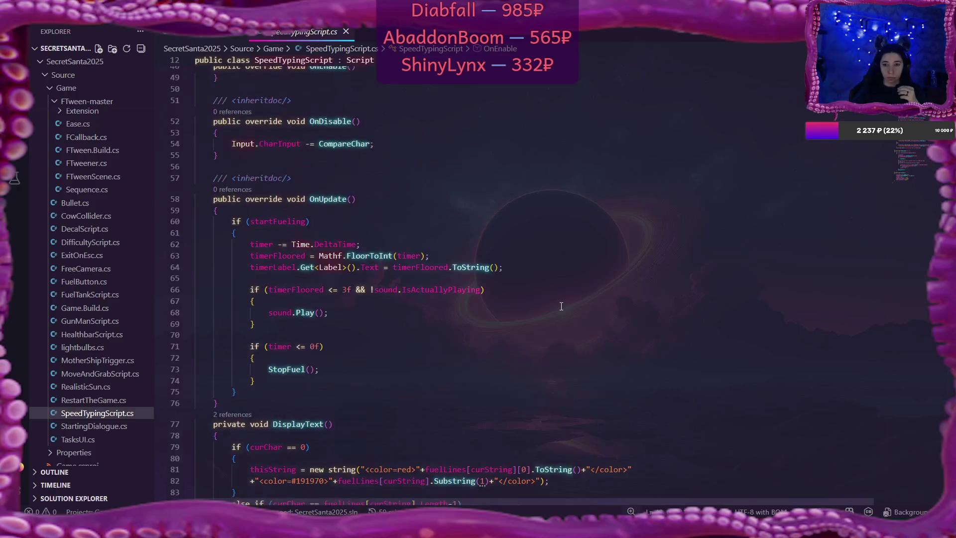
scroll(561, 307, down, 10)
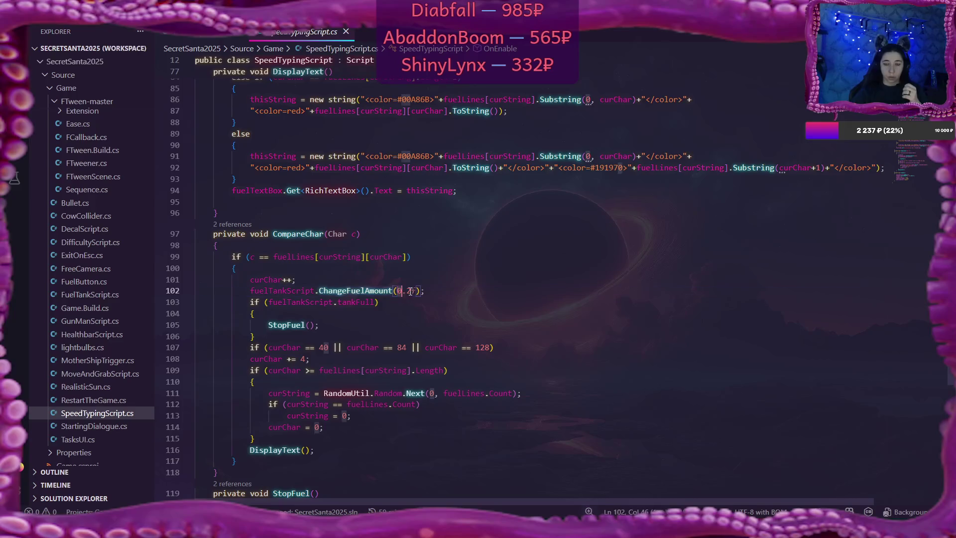
drag(397, 290, 417, 291)
text(2)
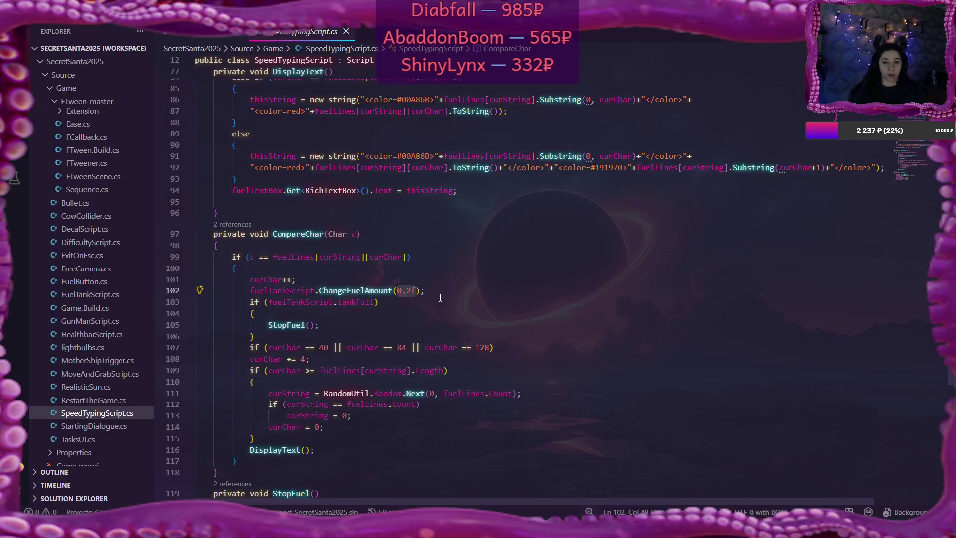
scroll(440, 298, up, 10)
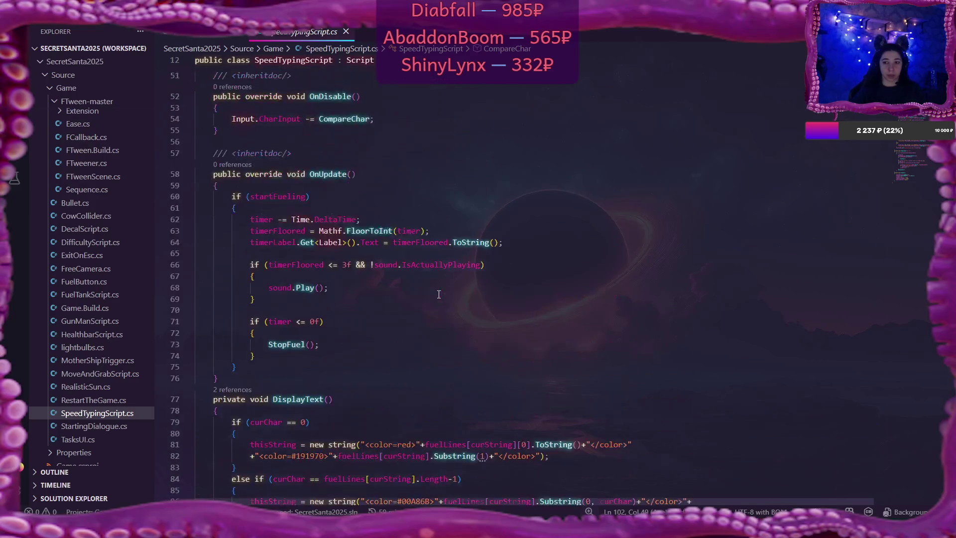
scroll(438, 294, up, 12)
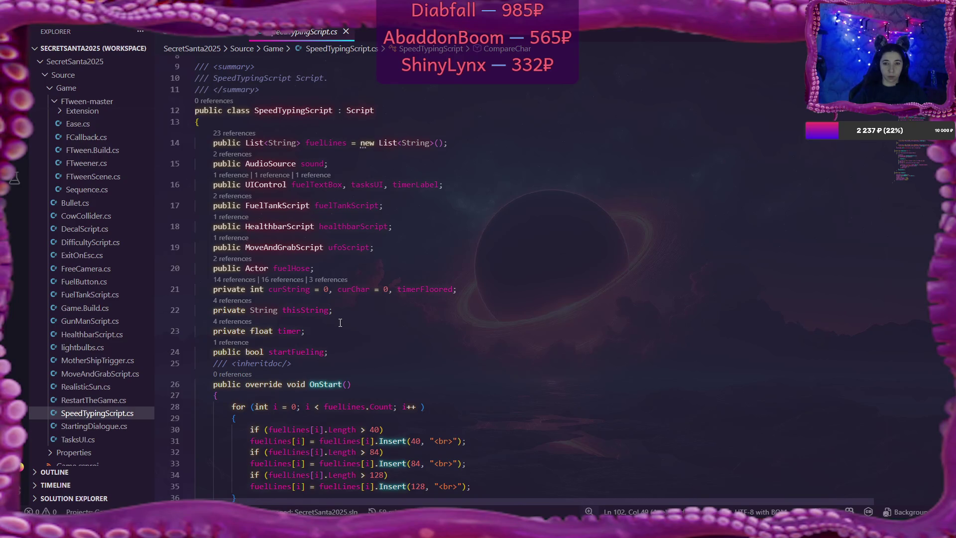
Add a 'public float difficulty;' field on a new line below startFueling
click(338, 354)
key(Return)
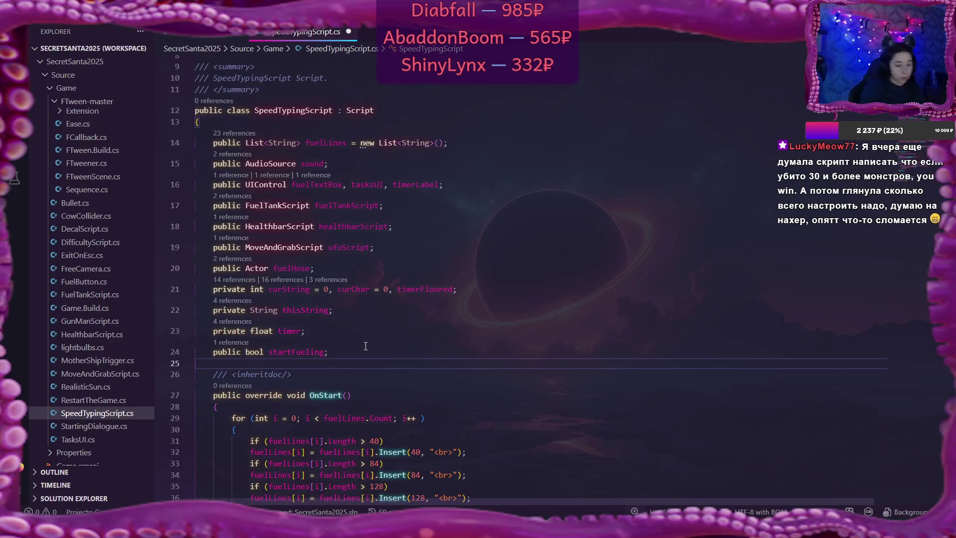
text(public f)
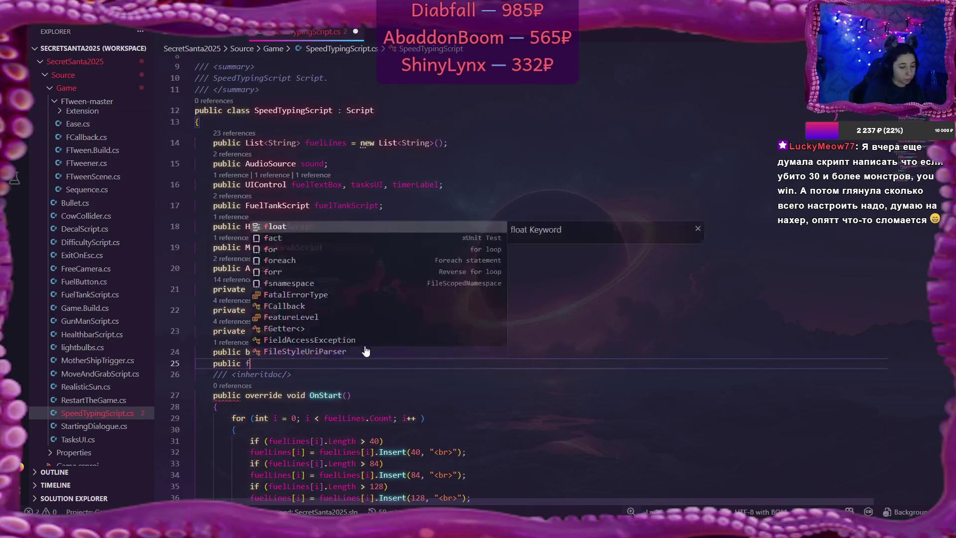
text(loat )
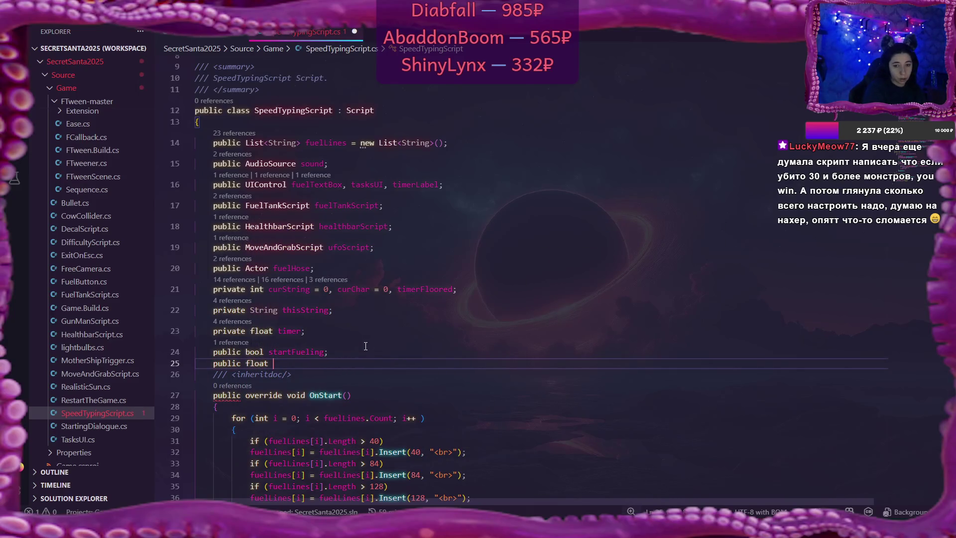
text(diff)
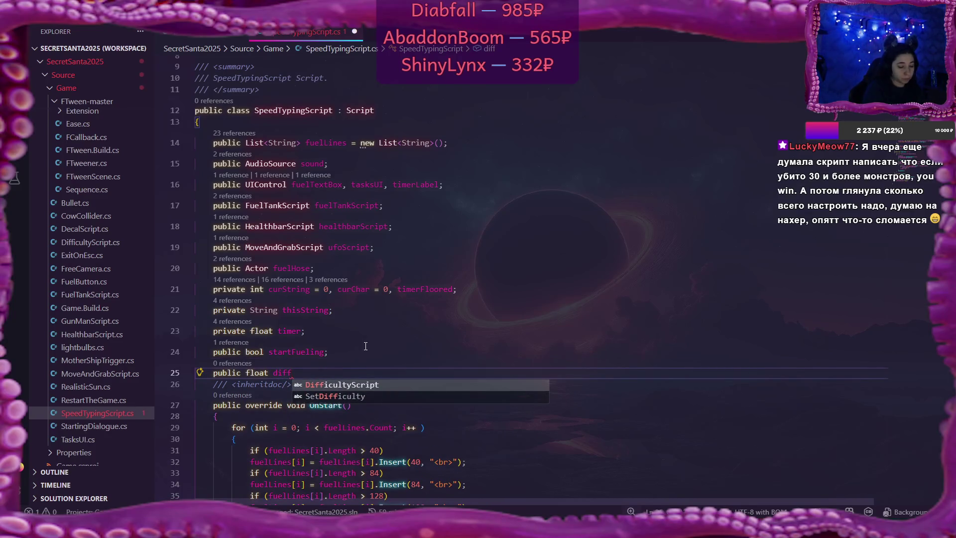
text(iculty;)
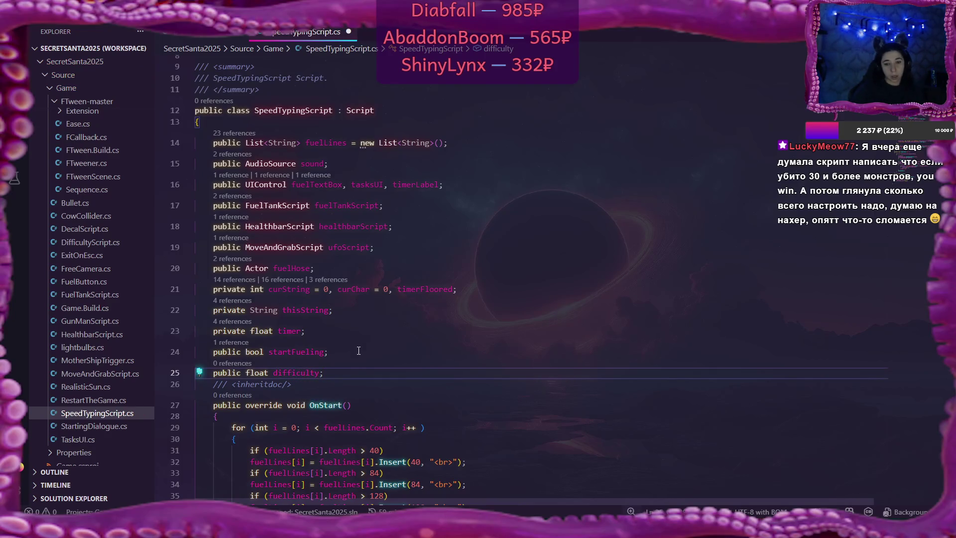
Multiply CompareChar's 0.2f fuel increment by difficulty and save SpeedTypingScript.cs
scroll(362, 351, down, 3)
scroll(362, 354, down, 12)
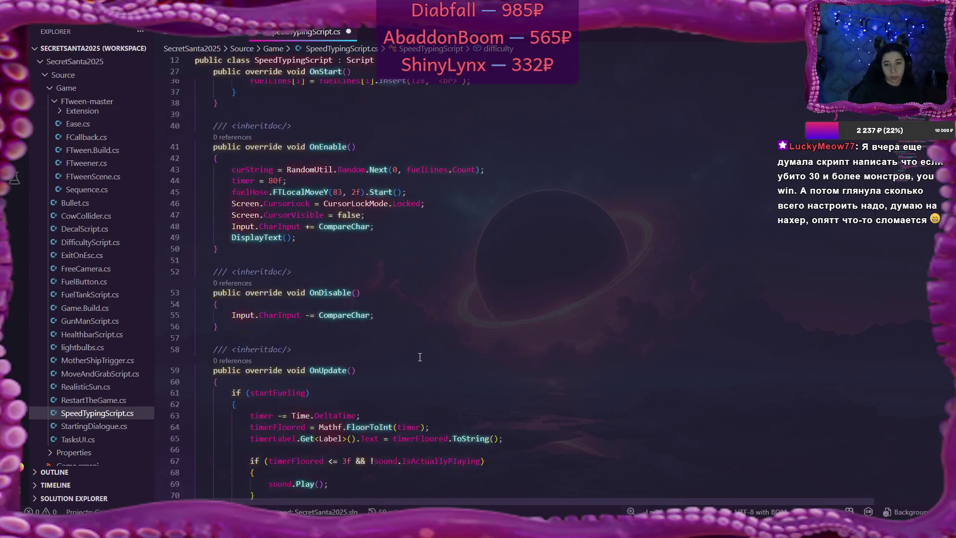
scroll(420, 356, down, 8)
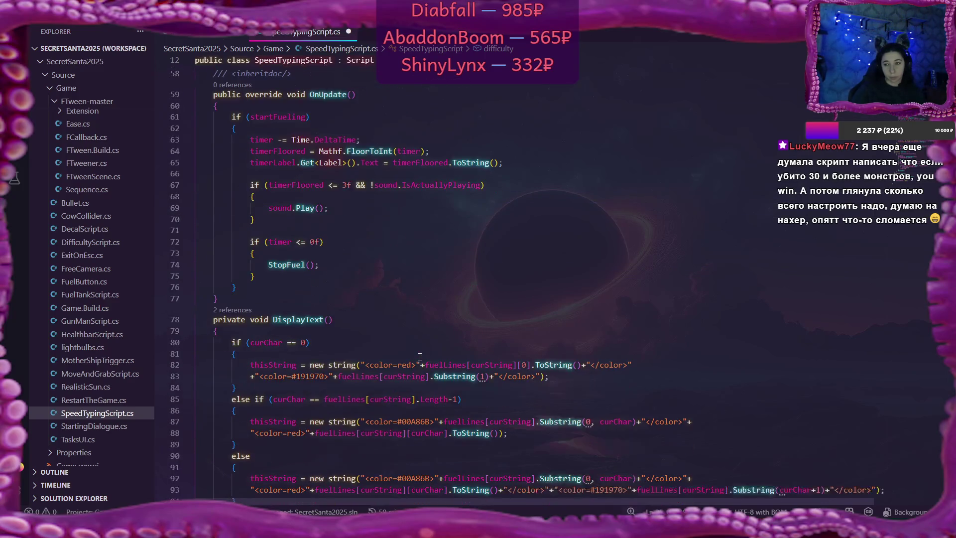
scroll(419, 356, down, 4)
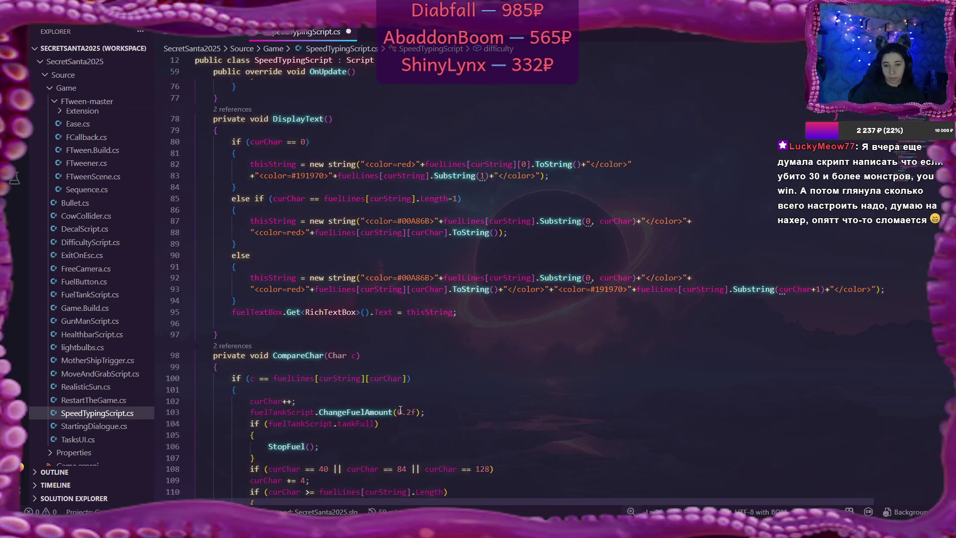
click(417, 413)
text(* )
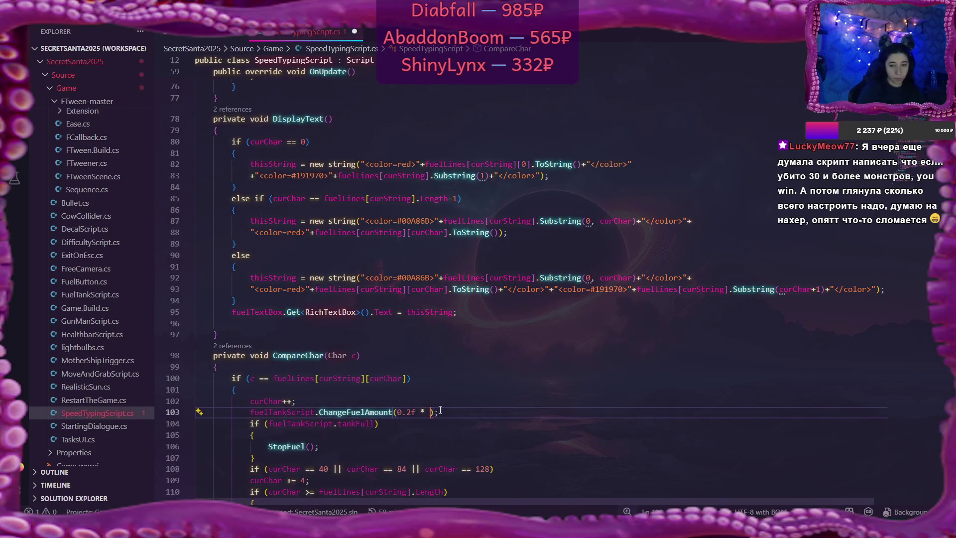
text(doff)
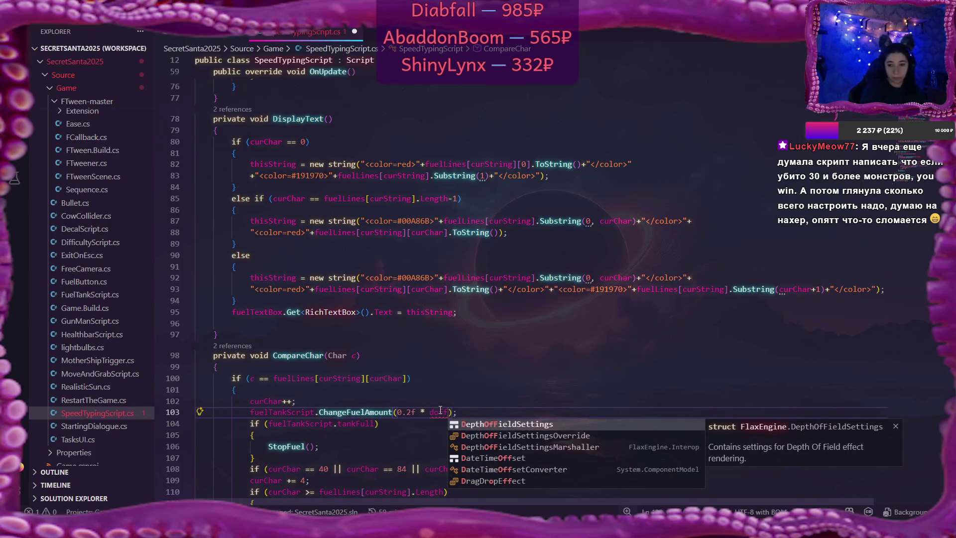
key(BackSpace)
key(BackSpace)
key(BackSpace)
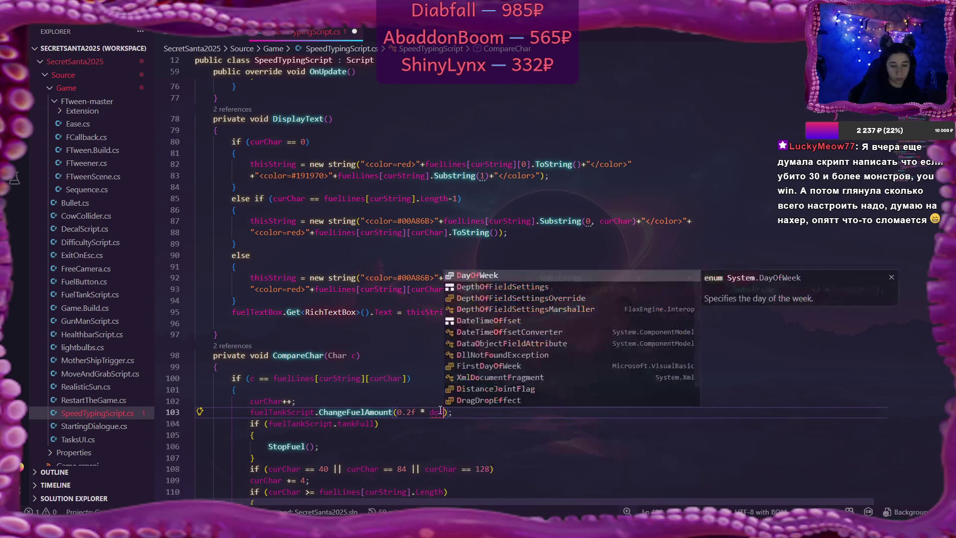
text(iff)
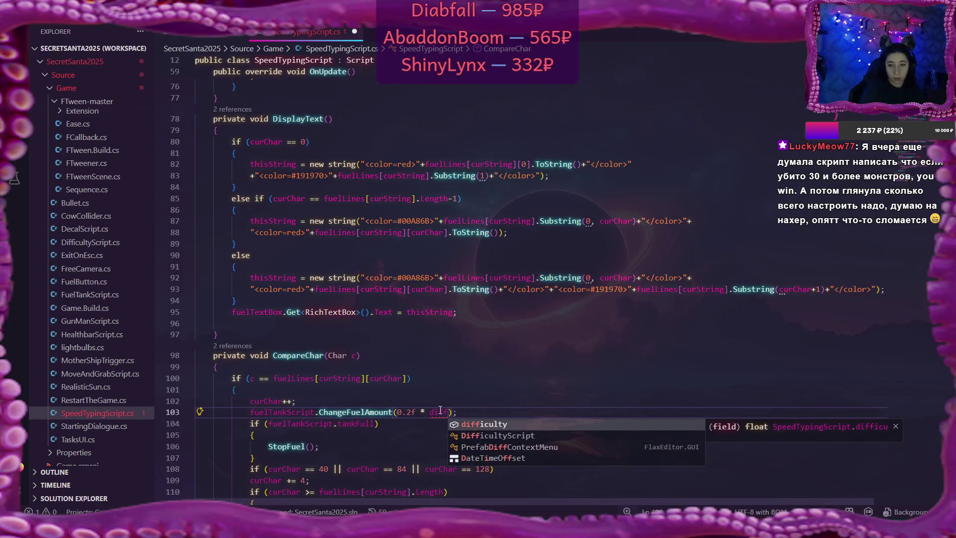
key(Tab)
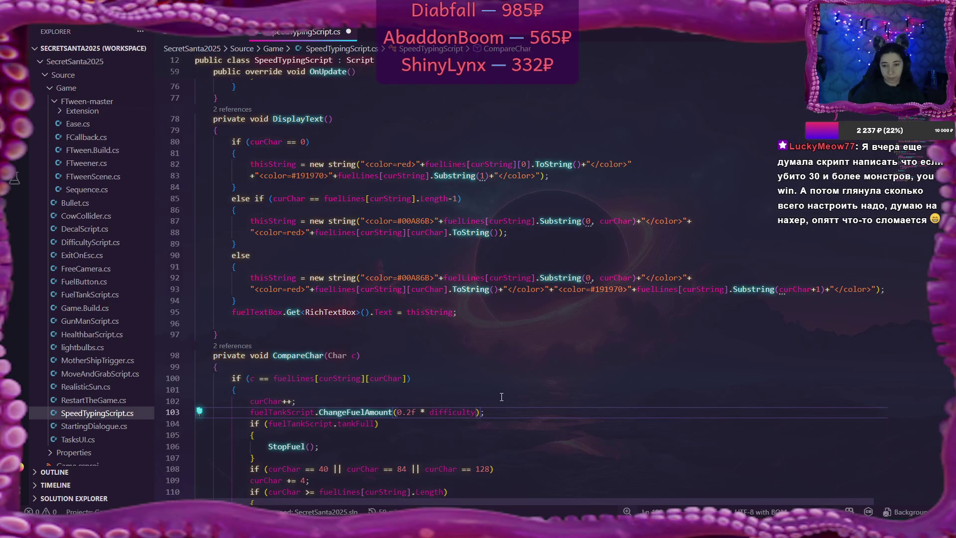
key(ctrl+s)
Scroll back through SpeedTypingScript.cs, then switch to DifficultyScript.cs
scroll(506, 414, down, 3)
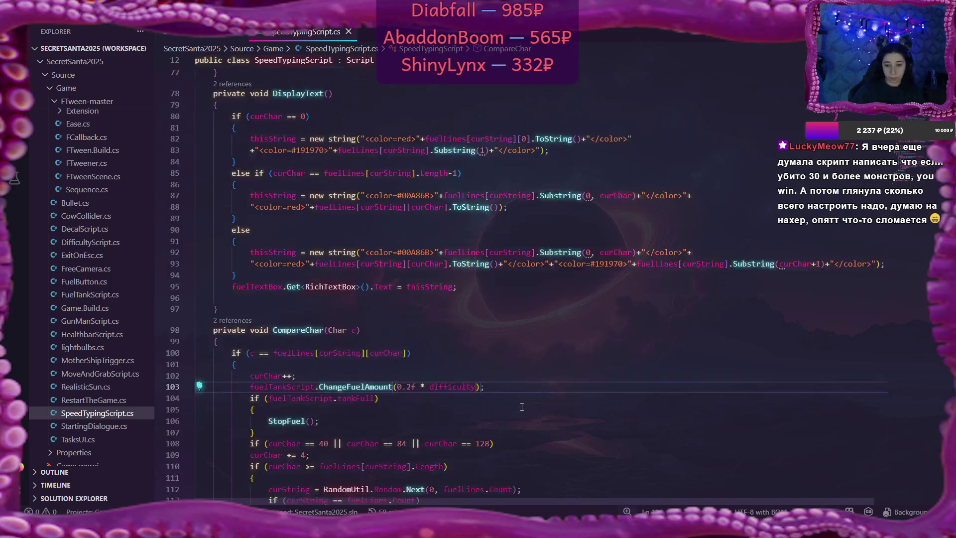
scroll(524, 404, down, 3)
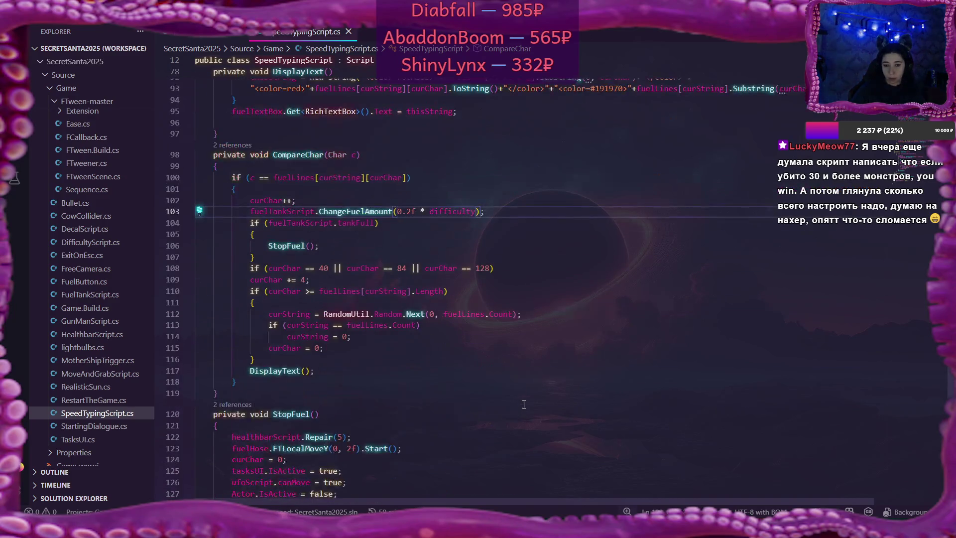
scroll(523, 404, up, 15)
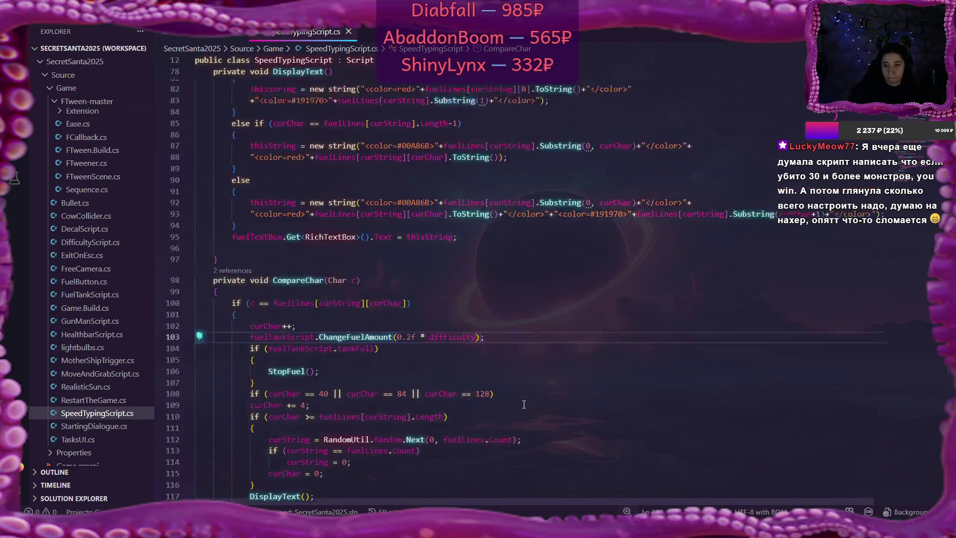
scroll(524, 404, up, 10)
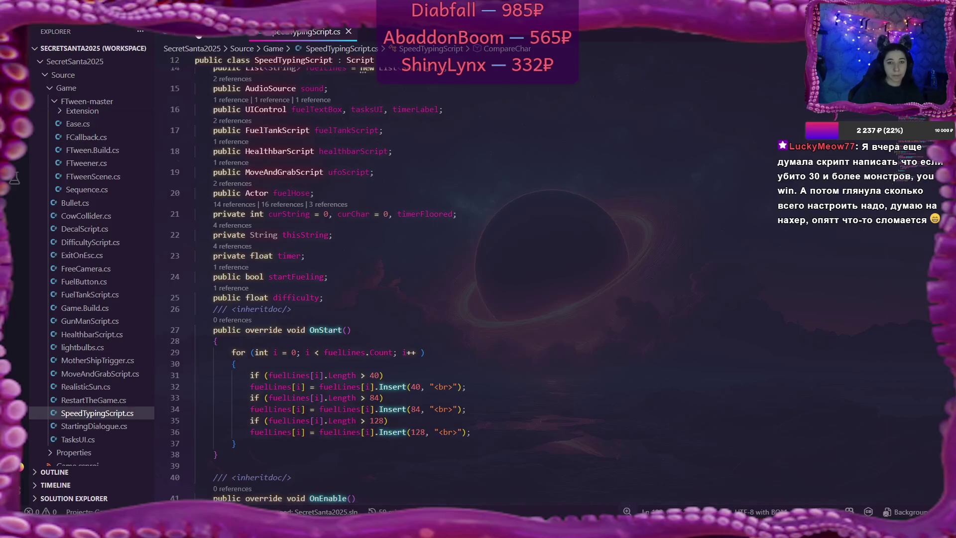
key(ctrl+Tab)
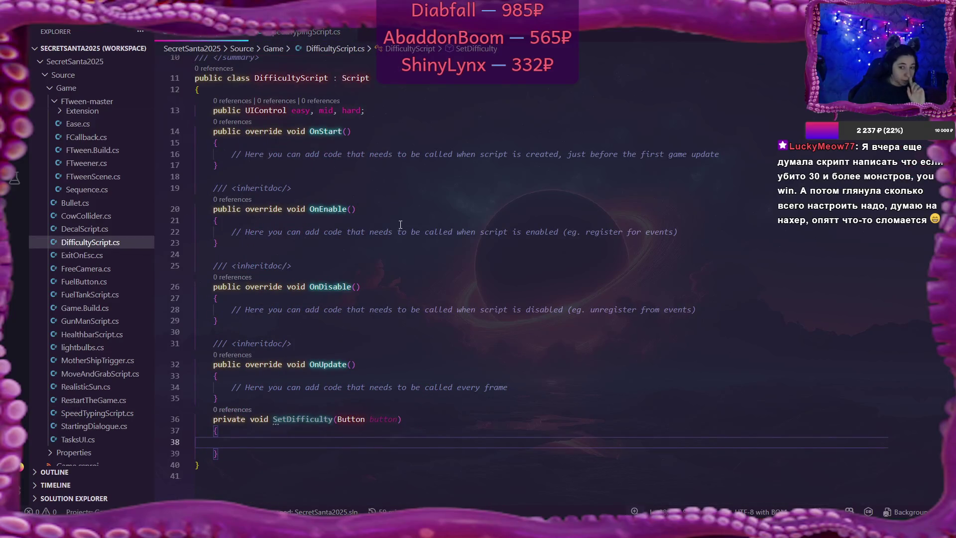
Declare 'public SpeedTypingScript speedTypingScript;' below the easy, mid and hard UIControl fields
scroll(402, 217, up, 2)
click(367, 185)
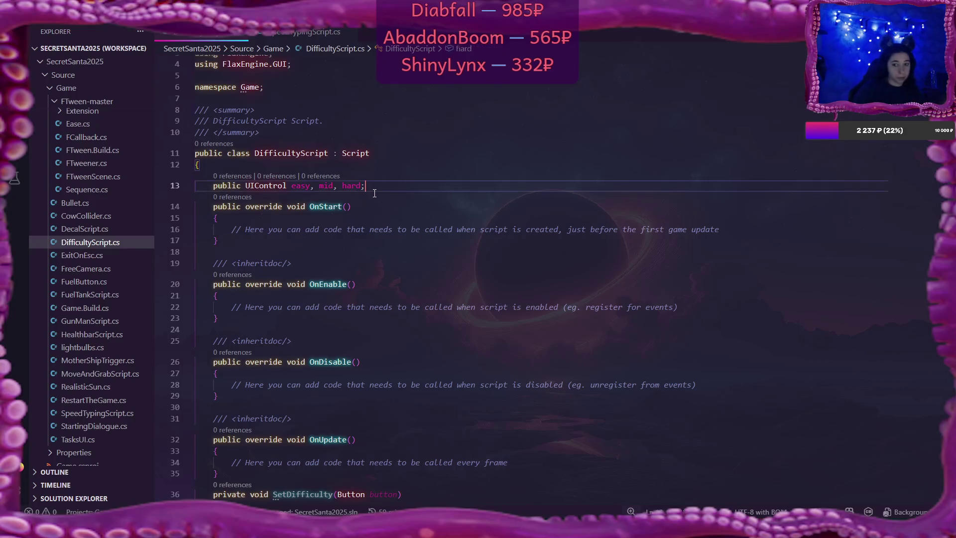
key(Return)
text(publ)
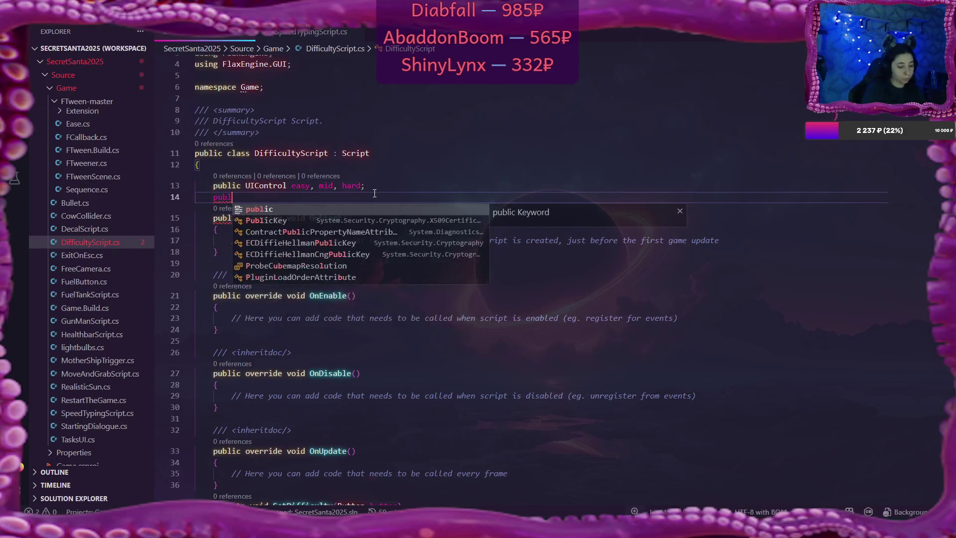
text(ic Speed)
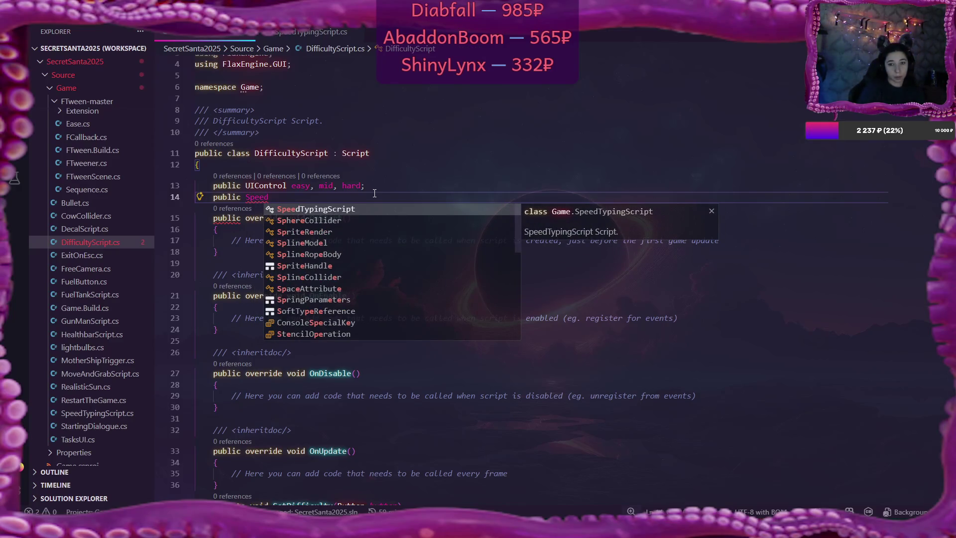
key(Tab)
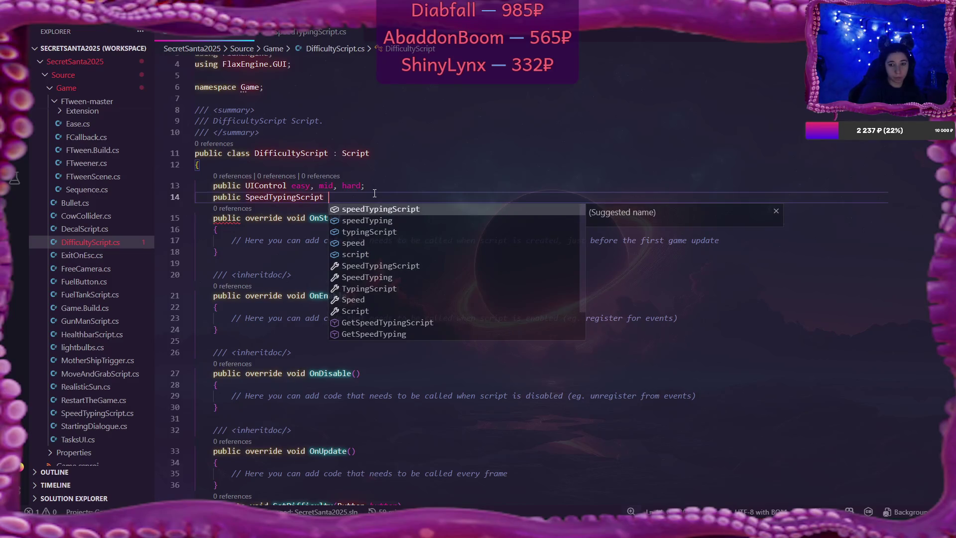
key(Tab)
text(;)
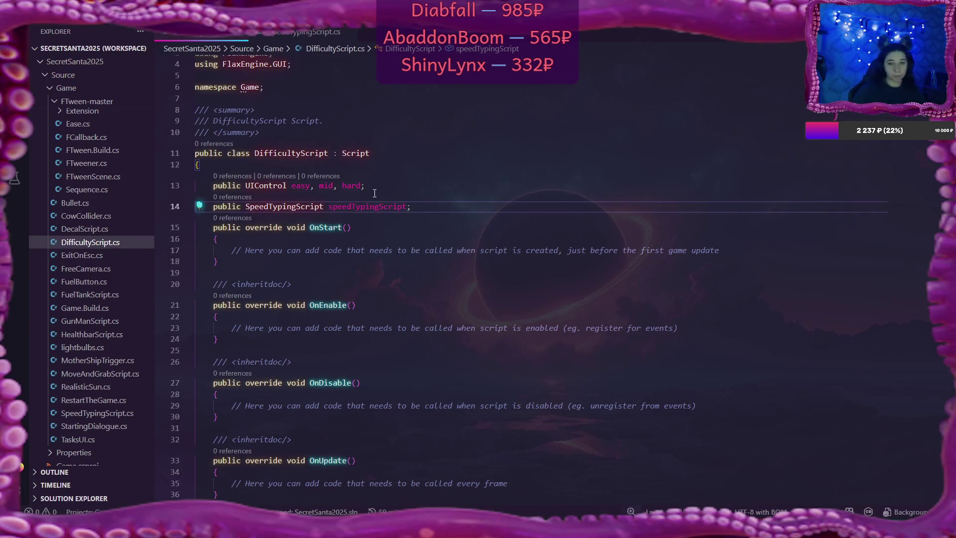
Begin SetDifficulty's body by typing 'int'
scroll(374, 193, down, 5)
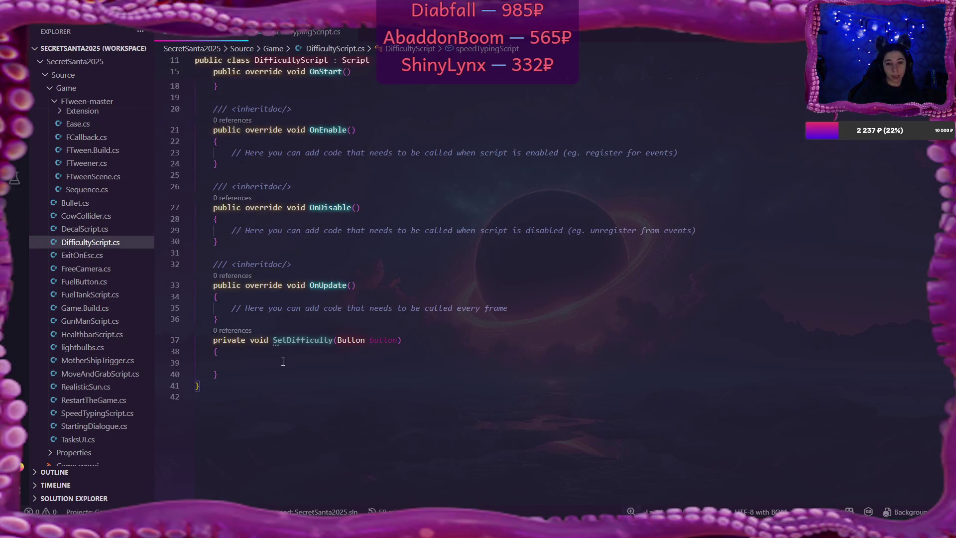
click(283, 362)
scroll(492, 365, up, 2)
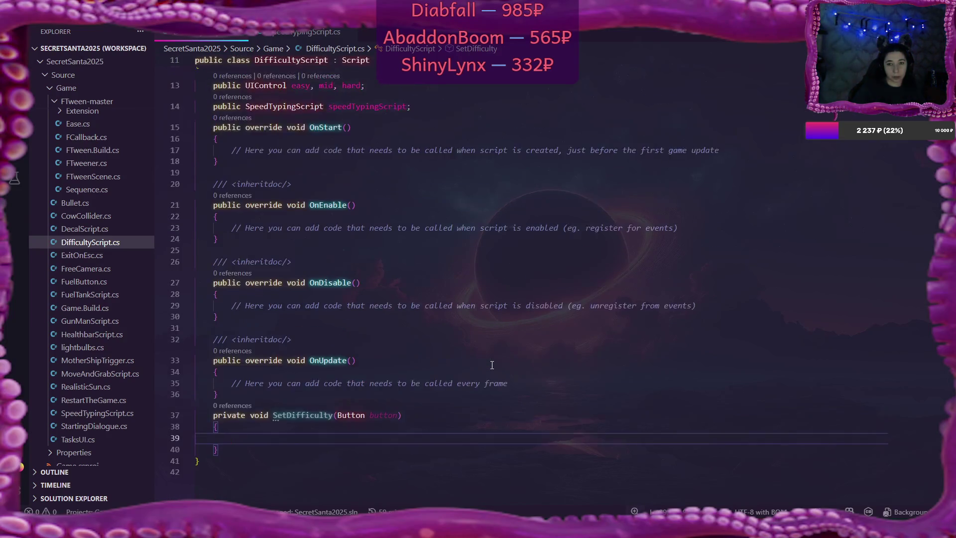
scroll(492, 365, up, 1)
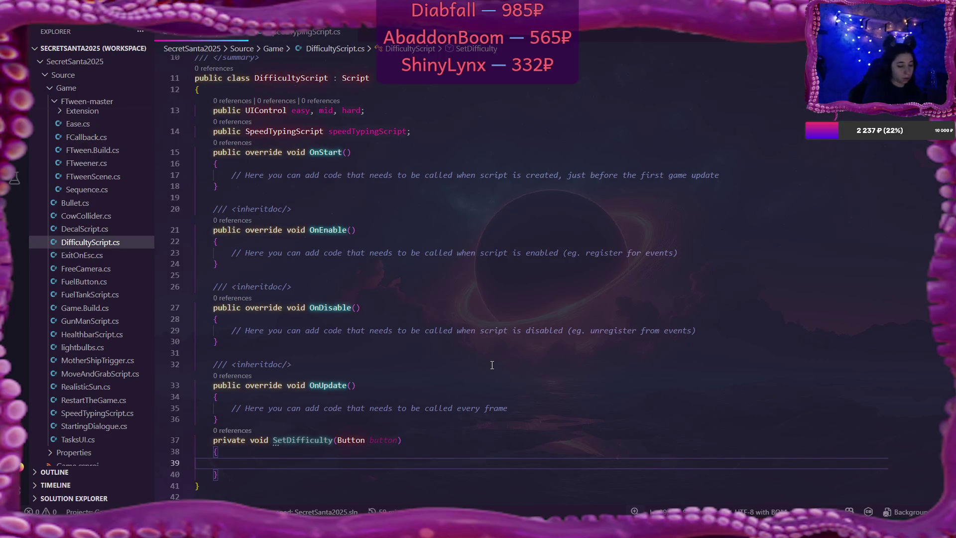
text(int)
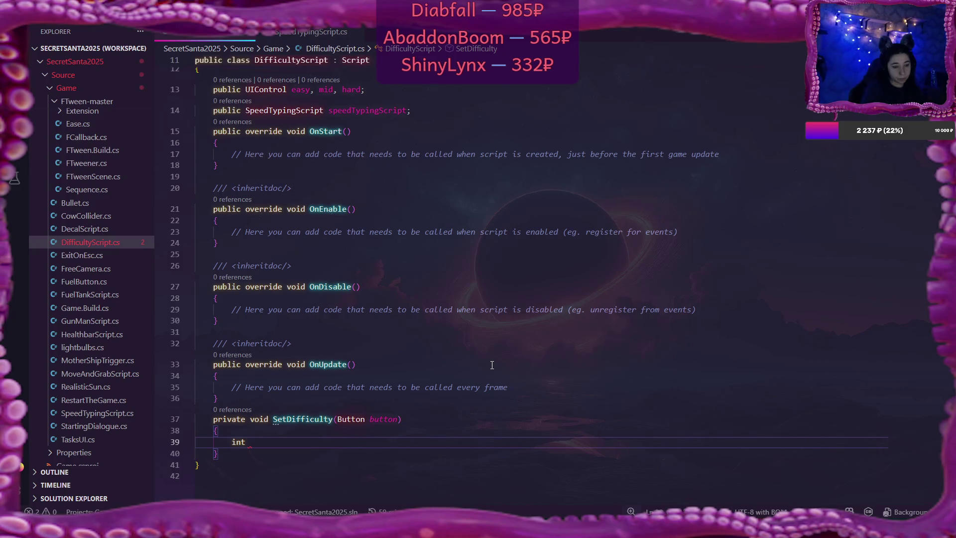
key(BackSpace)
key(BackSpace)
key(BackSpace)
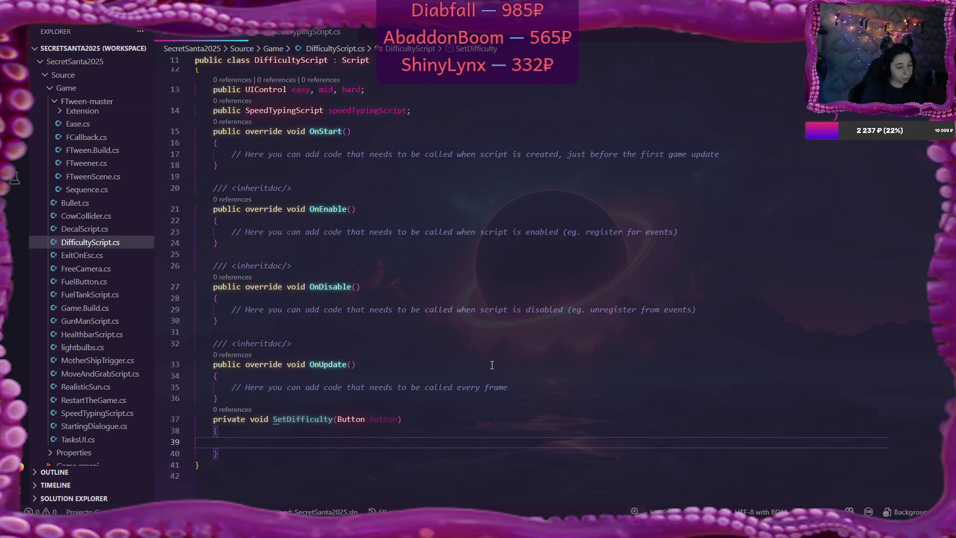
text(swit)
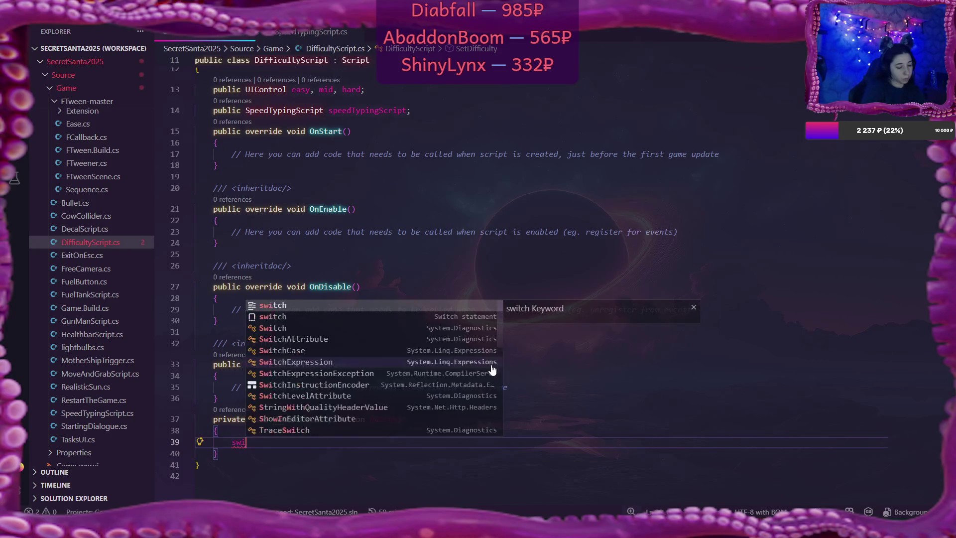
key(BackSpace)
key(BackSpace)
key(BackSpace)
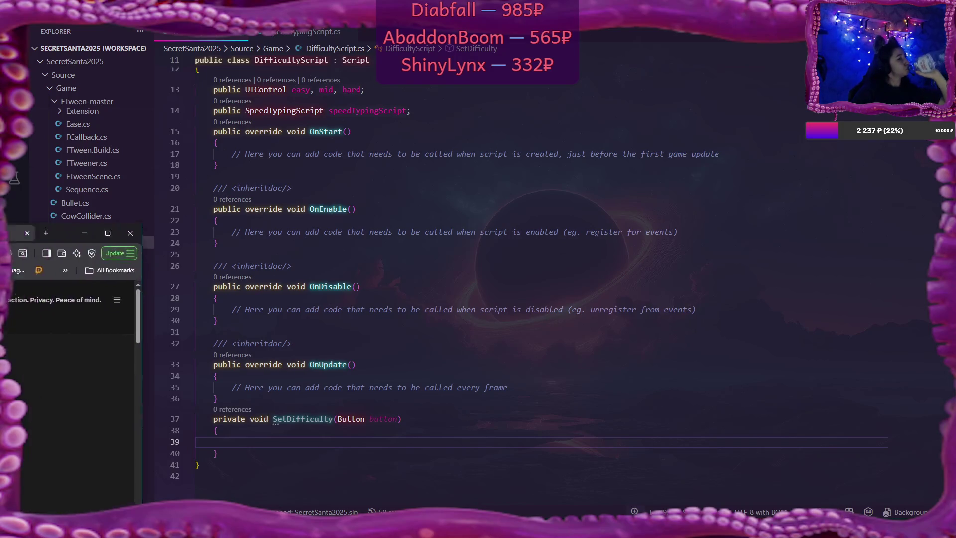
Open Microsoft Learn's C# switch expression article from the results, read its example, then open a new tab
key(alt+Tab)
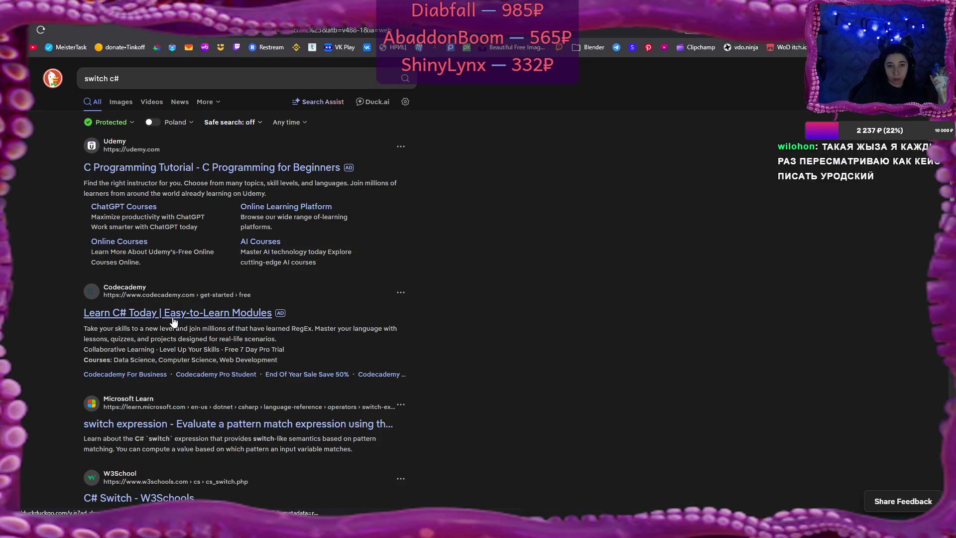
click(187, 424)
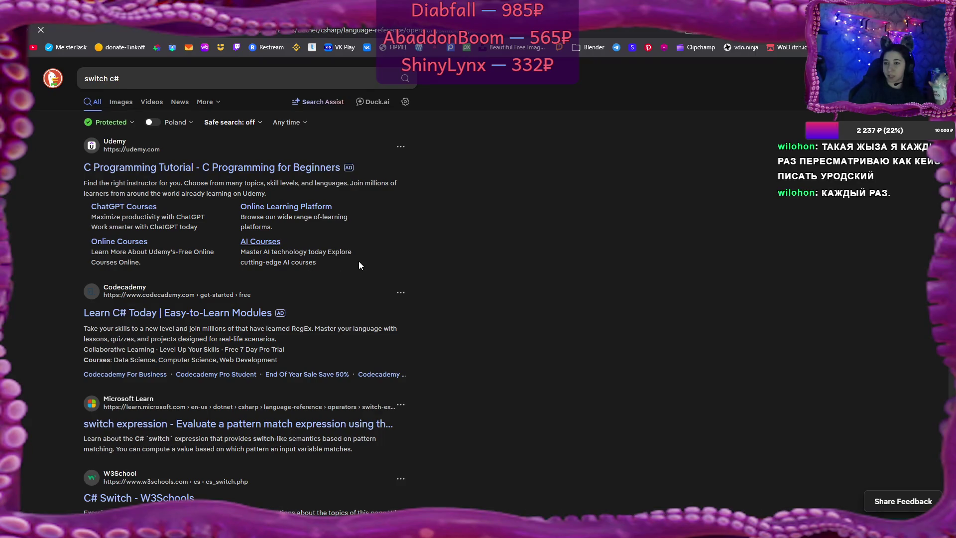
scroll(453, 291, down, 3)
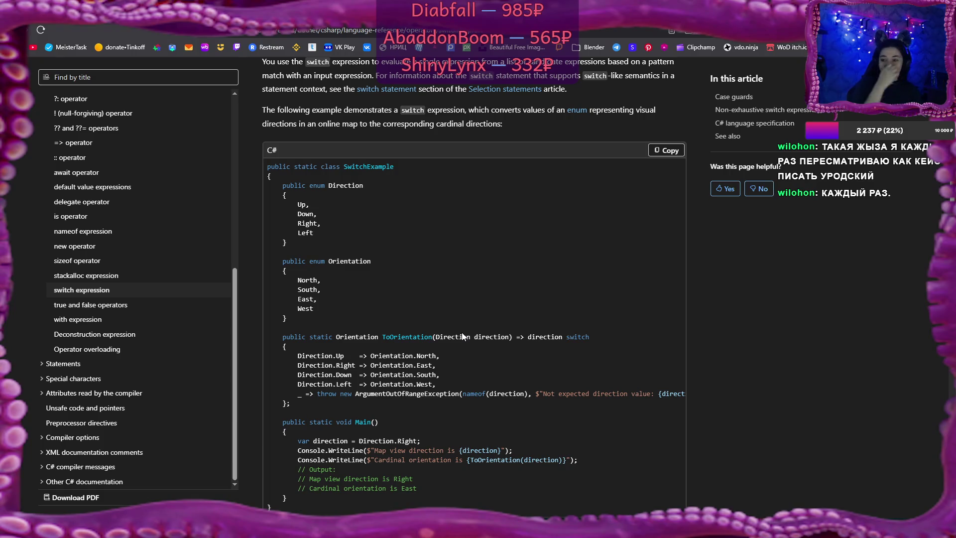
key(ctrl+t)
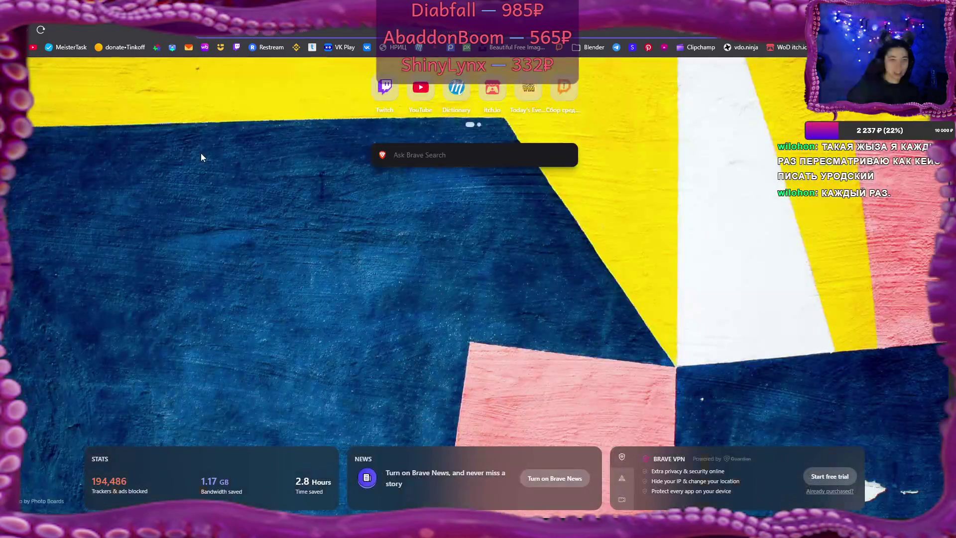
Image-search 'bro l stole your code bro it's not my code' and preview the starecat Designers/Programmers meme
text(bro)
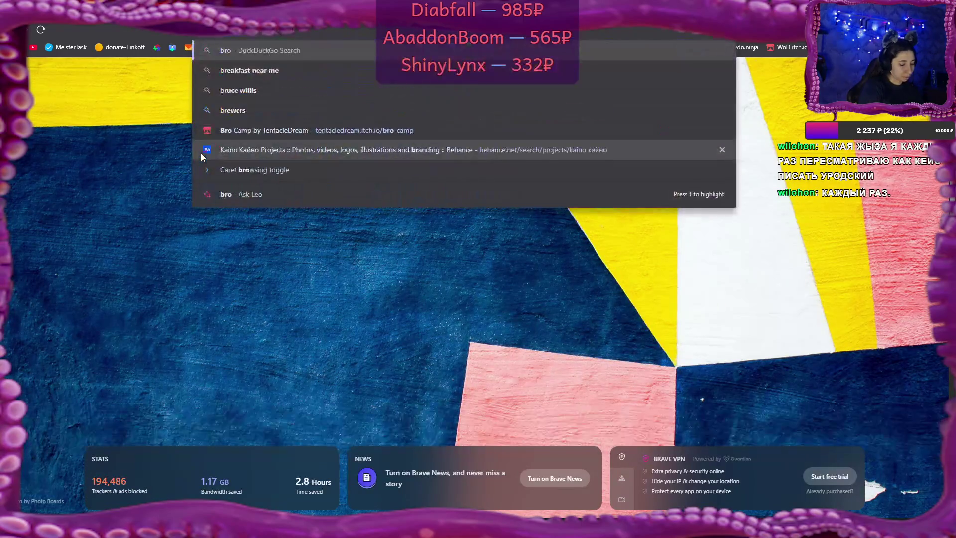
text( l)
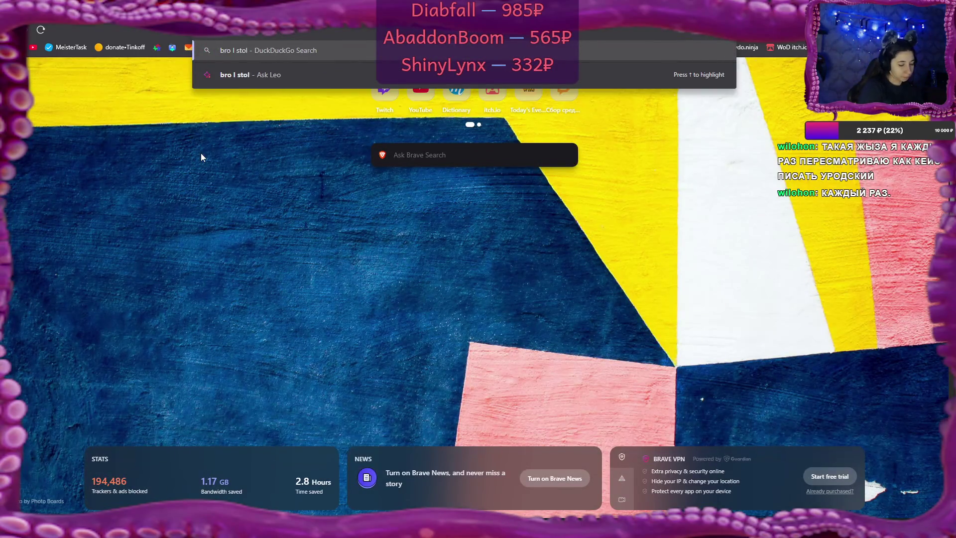
text( stole your)
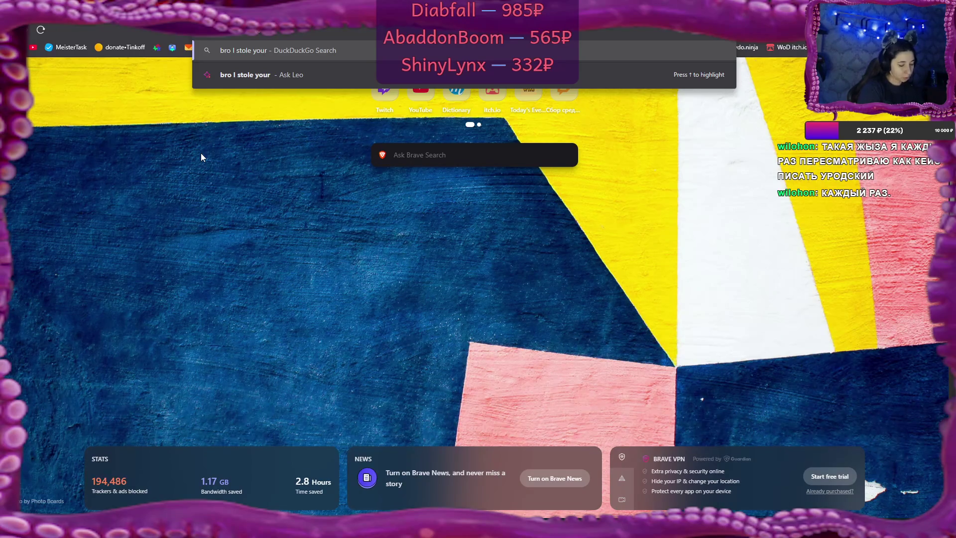
text( code bro)
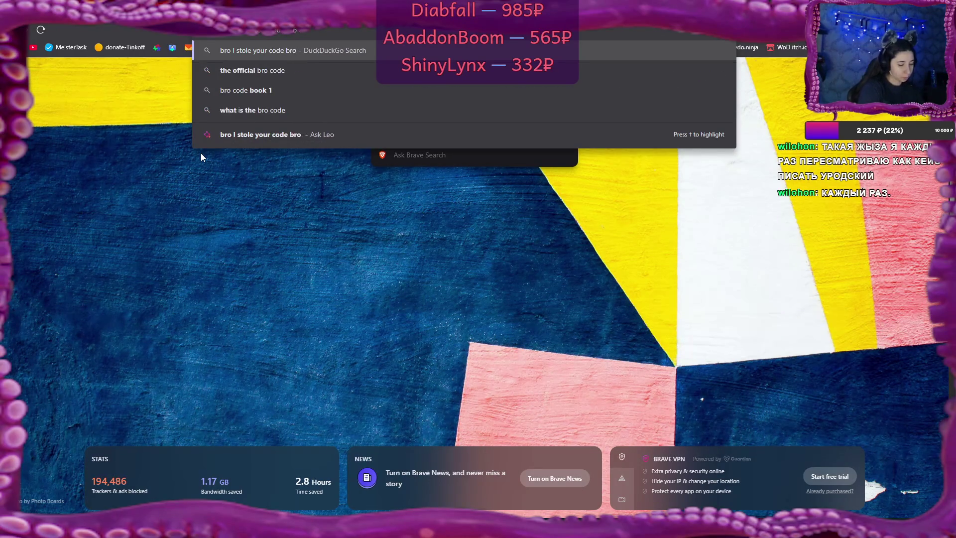
text( it's not my code)
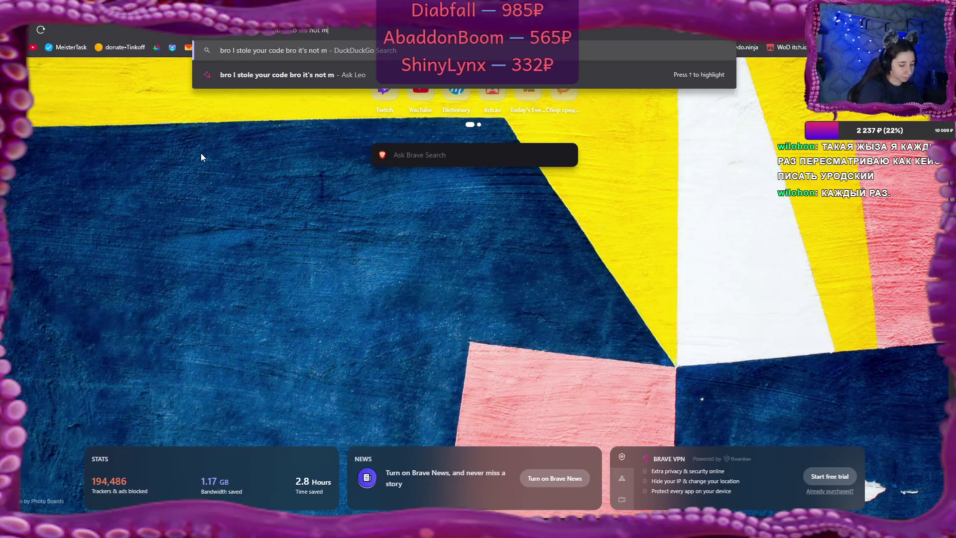
key(Return)
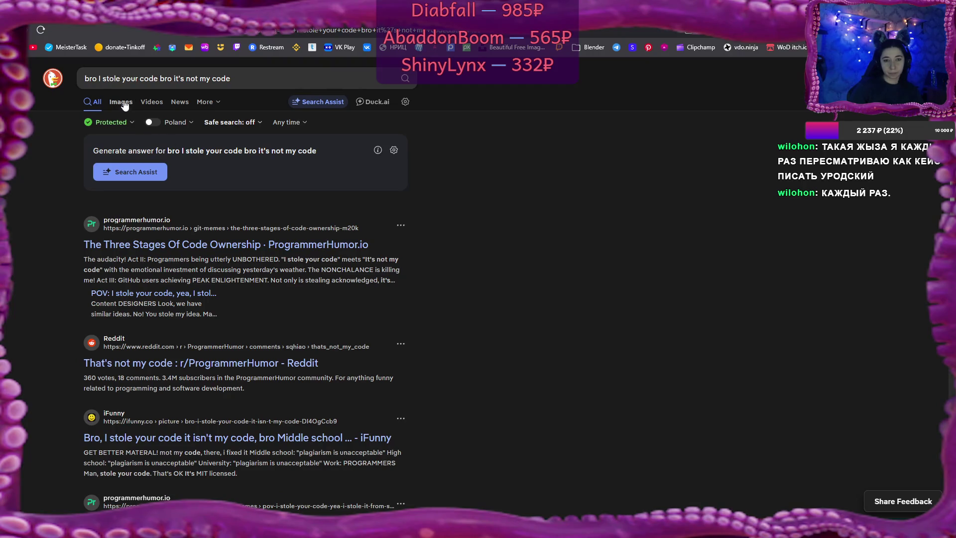
click(121, 101)
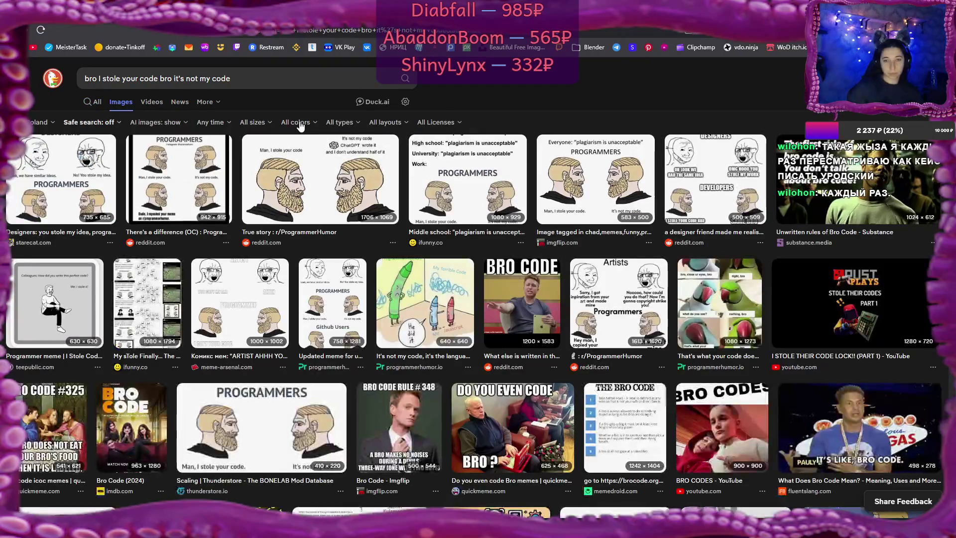
click(177, 186)
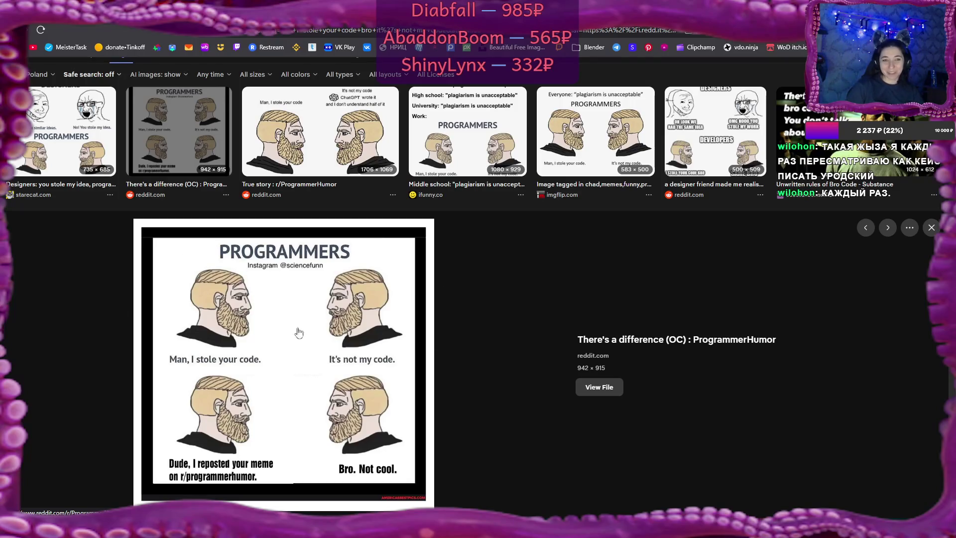
click(59, 143)
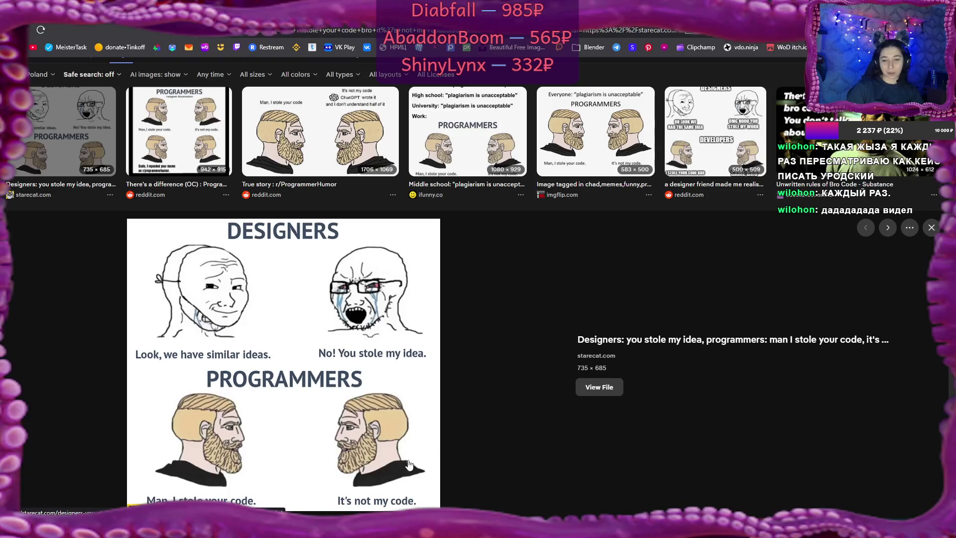
right_click(308, 290)
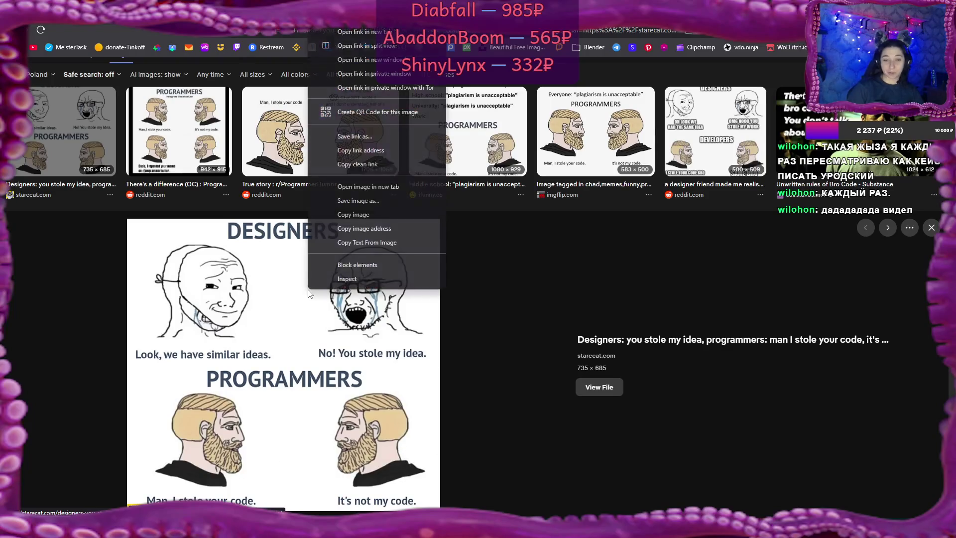
Save the previewed meme to the Pictures folder as 'Itsnot my code.jpg'
click(384, 201)
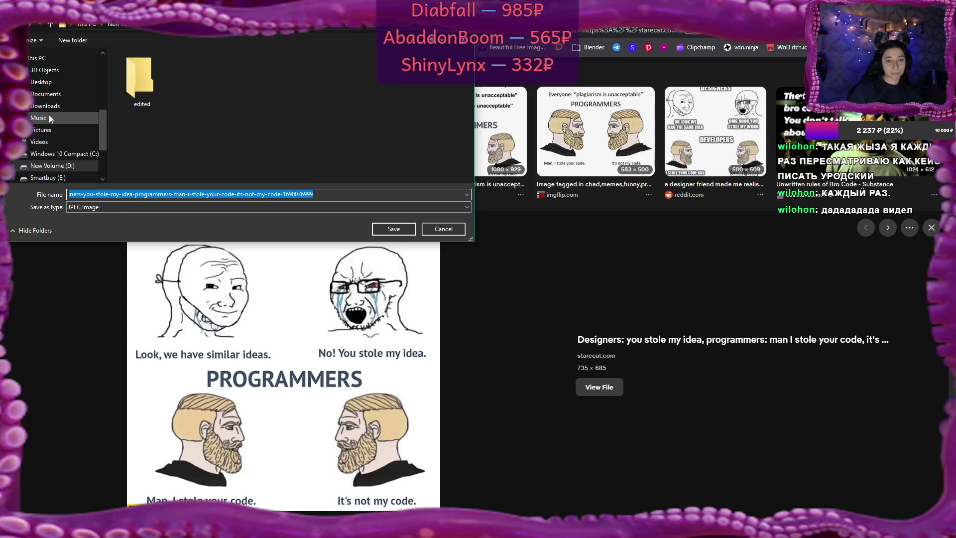
click(43, 130)
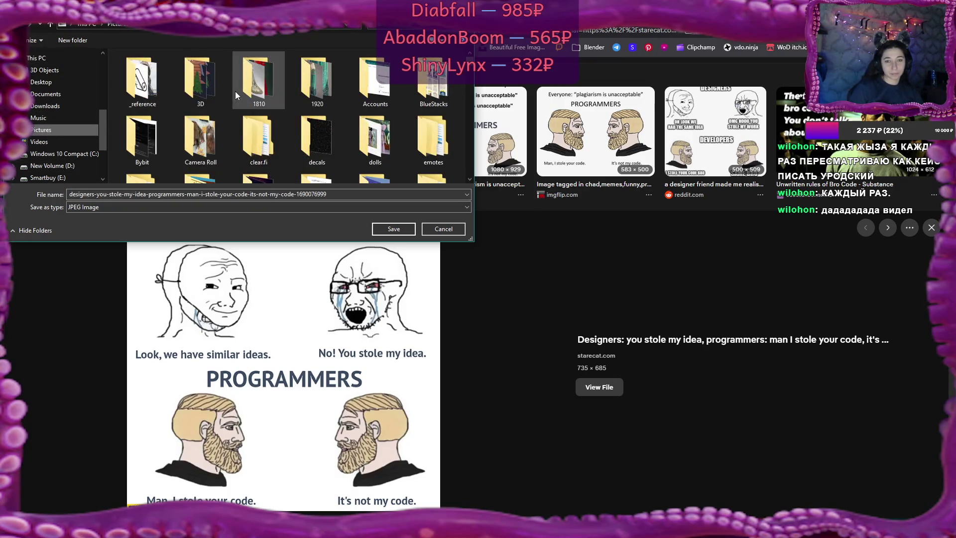
double_click(339, 196)
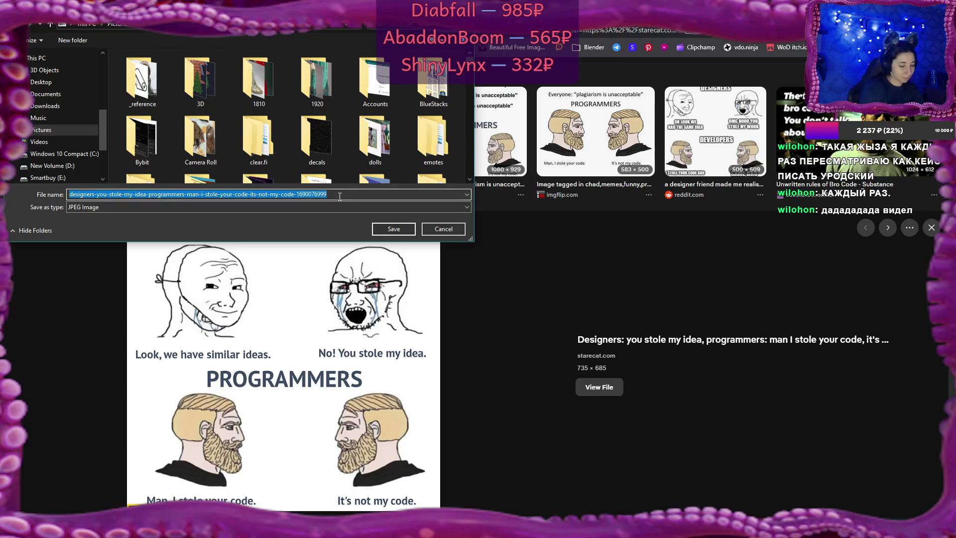
text(Itsnot my )
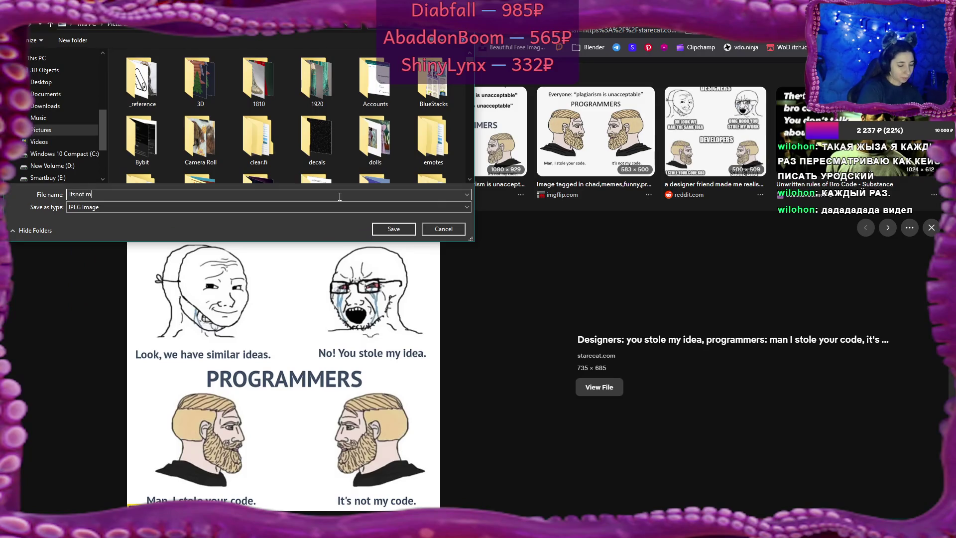
text(code)
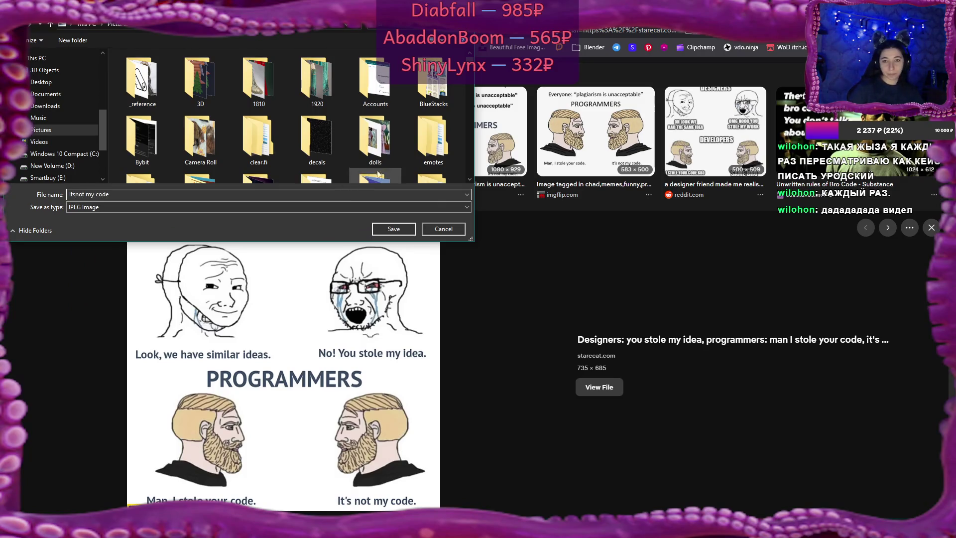
click(399, 228)
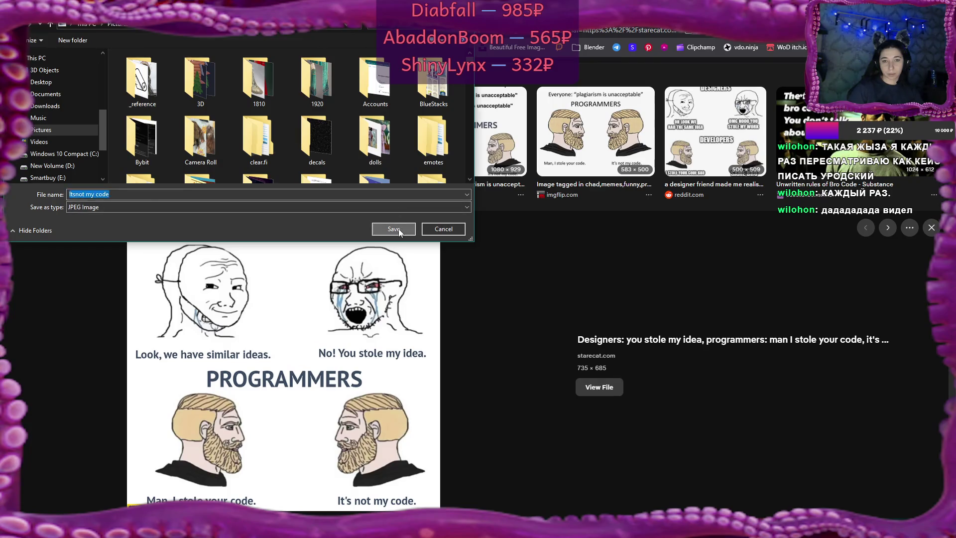
scroll(400, 232, down, 2)
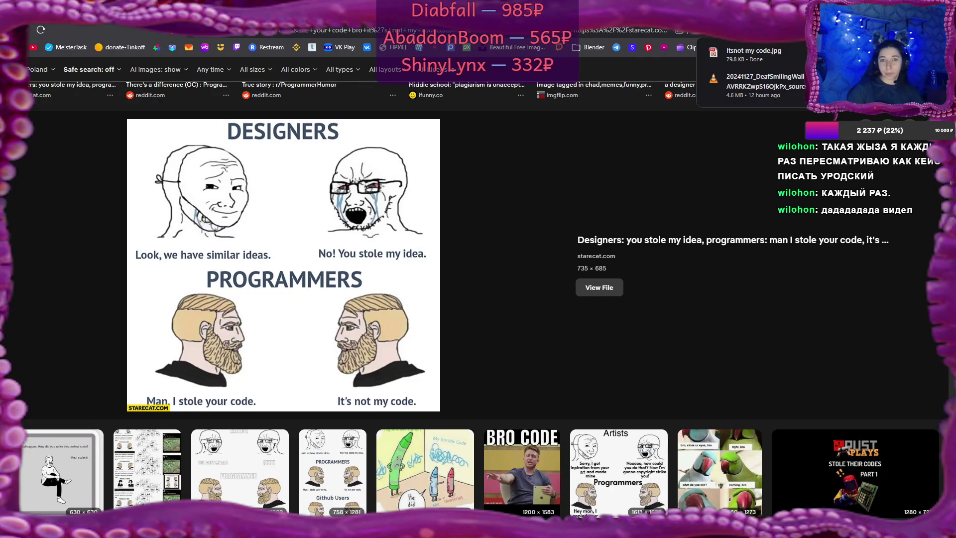
Scroll through the Microsoft Learn switch expression reference down to its See also section
key(ctrl+Tab)
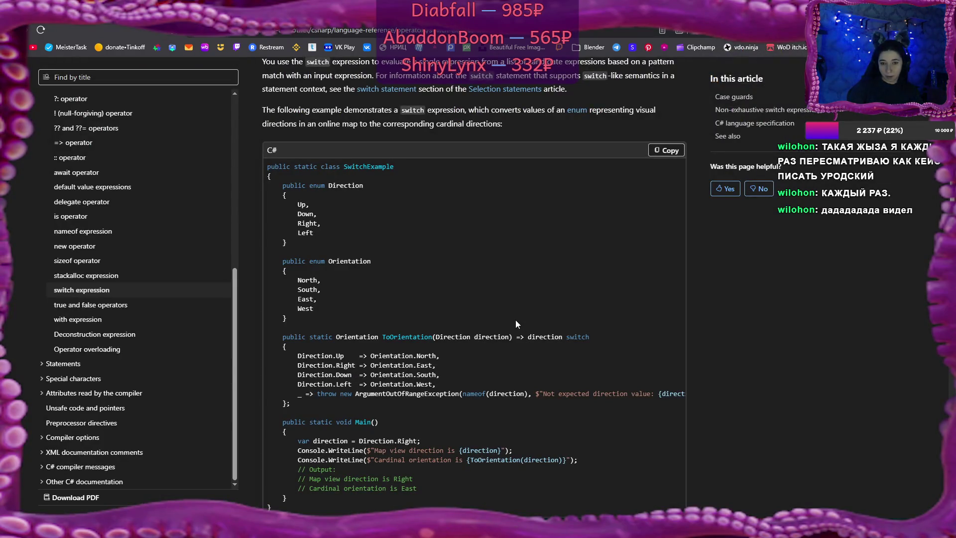
scroll(515, 319, down, 1)
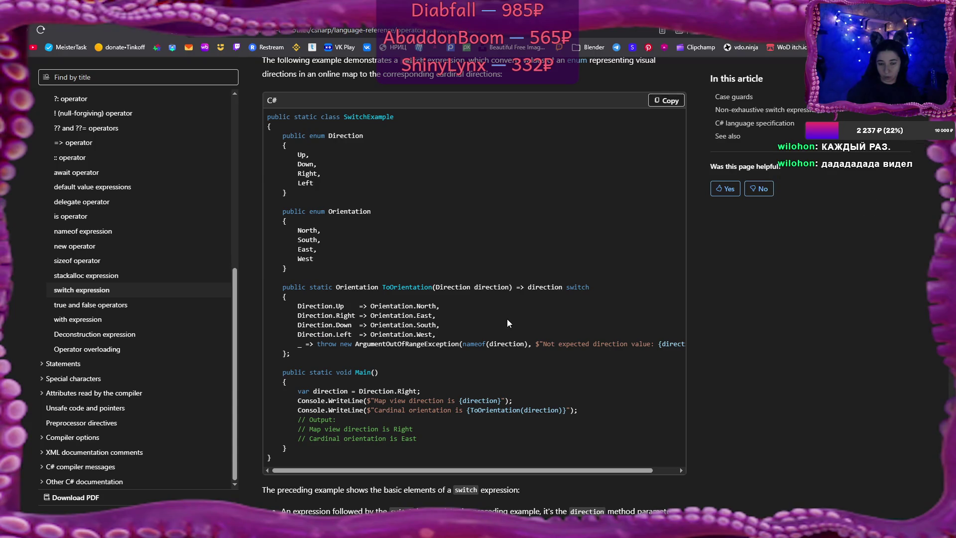
scroll(507, 319, up, 1)
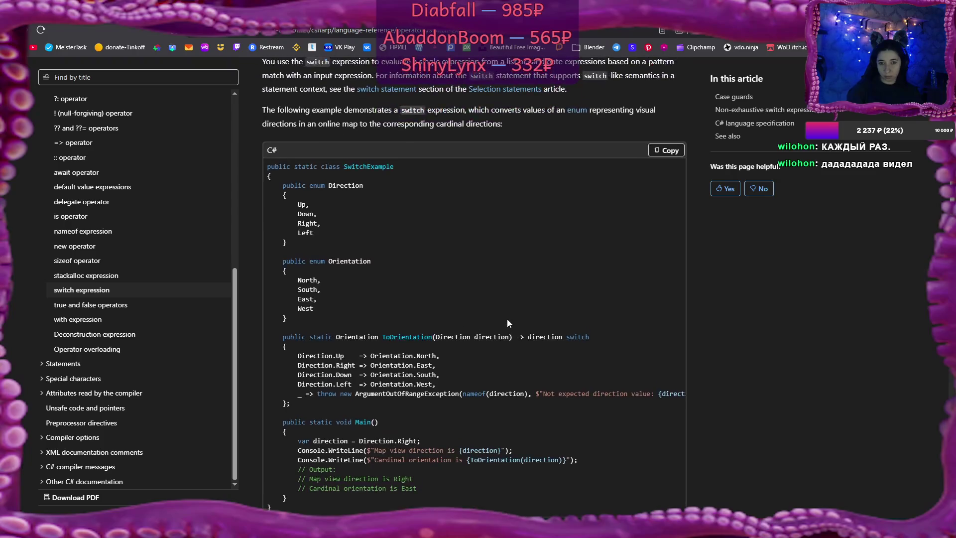
scroll(507, 318, down, 9)
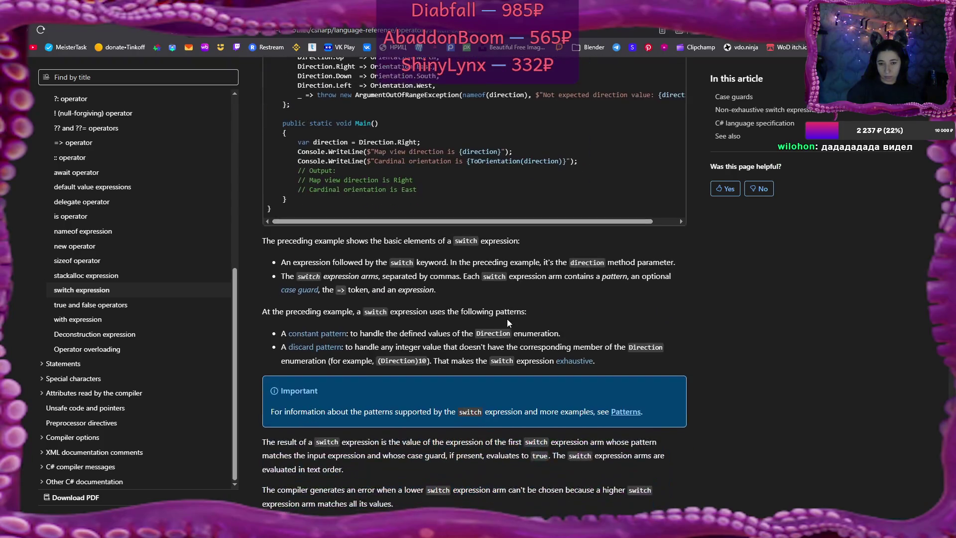
scroll(507, 318, down, 6)
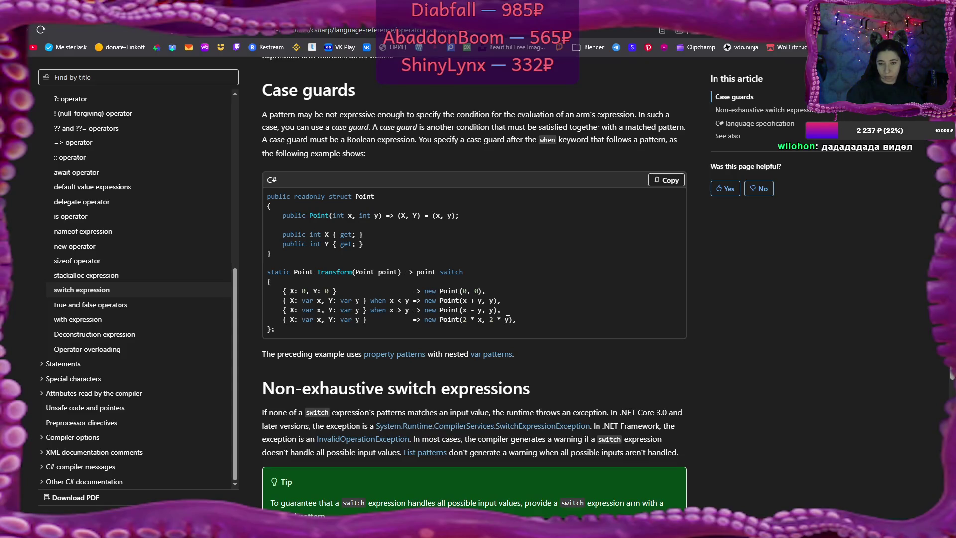
scroll(507, 318, down, 7)
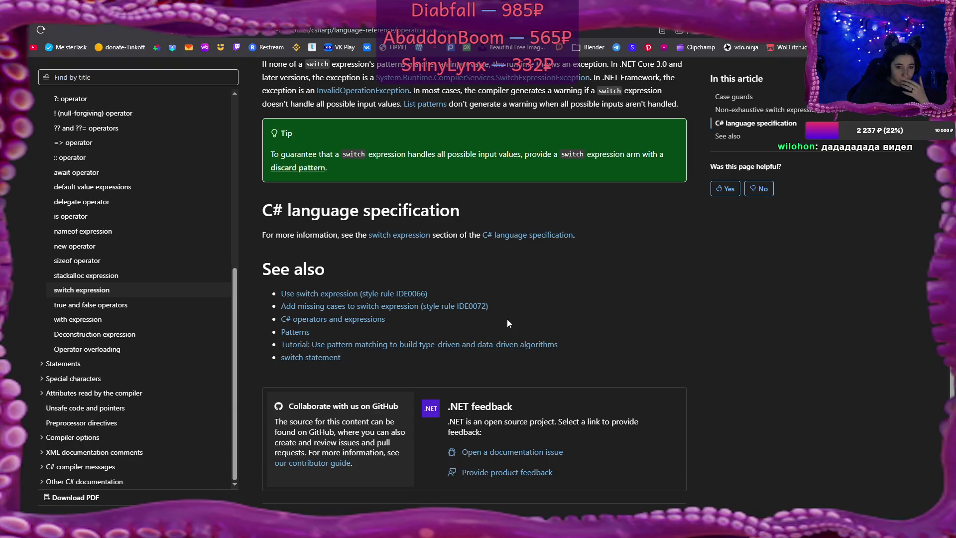
scroll(186, 325, up, 4)
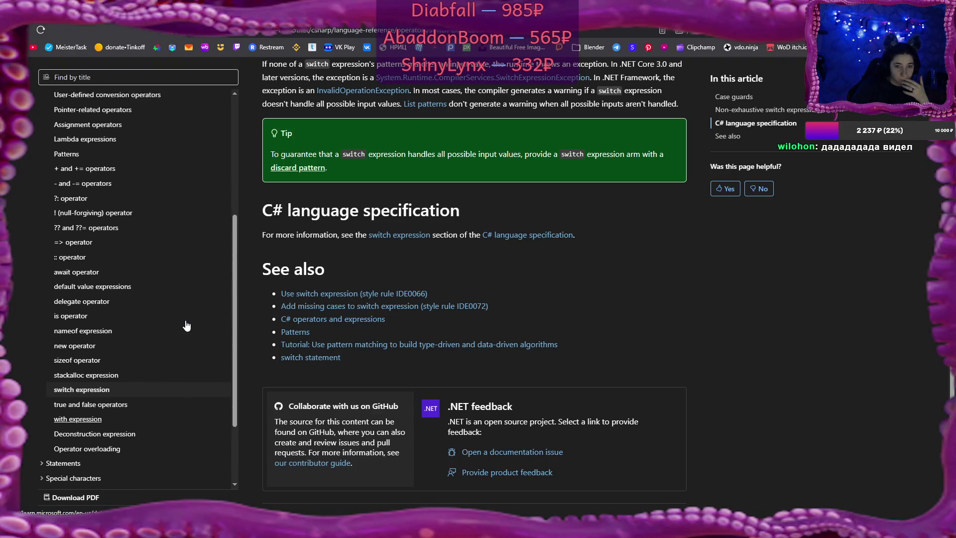
scroll(187, 325, up, 2)
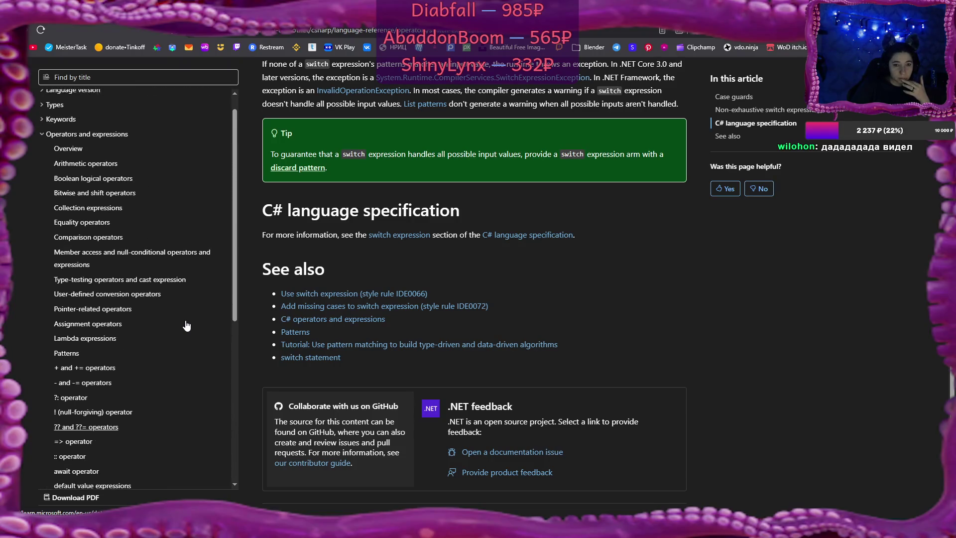
Filter the docs contents by title for 'switch', then return to Visual Studio Code
click(89, 77)
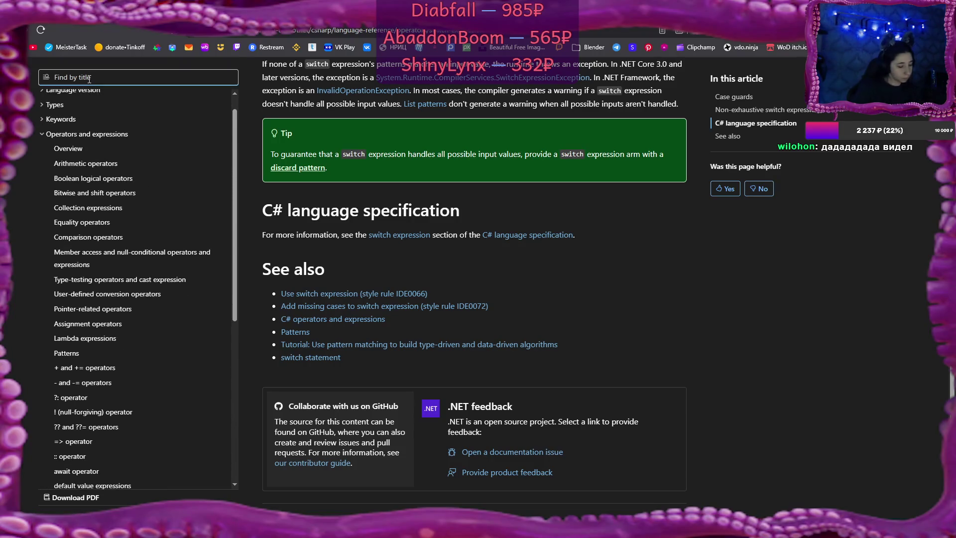
text(swsitch)
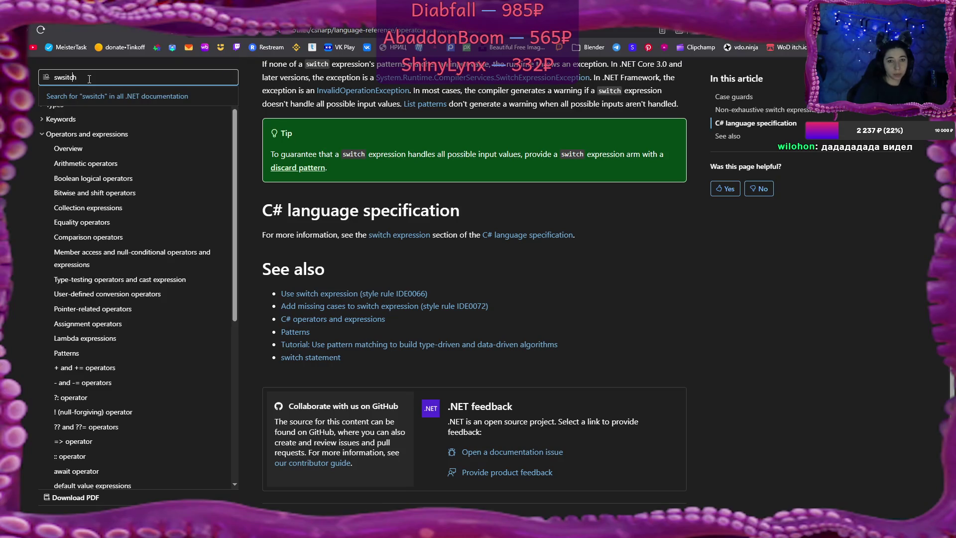
key(BackSpace)
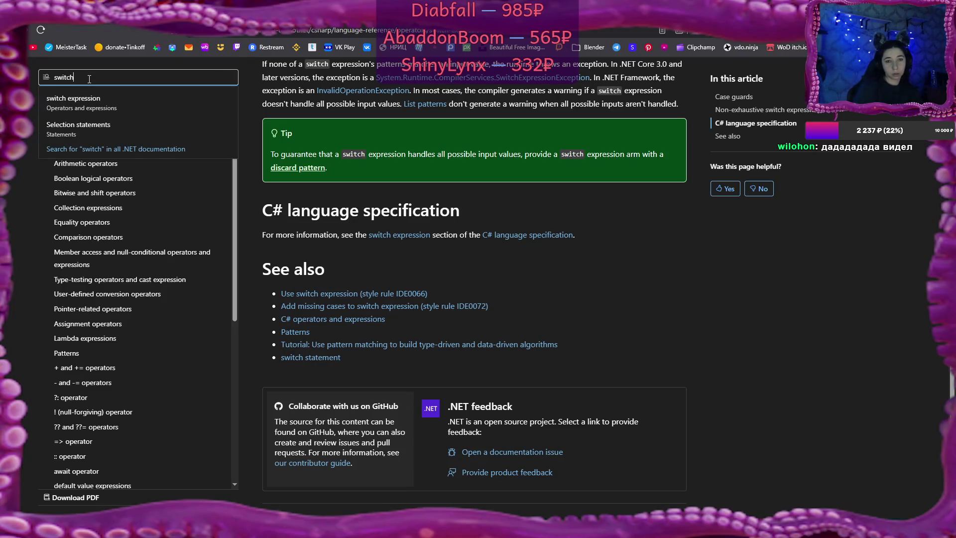
key(Escape)
key(alt+Tab)
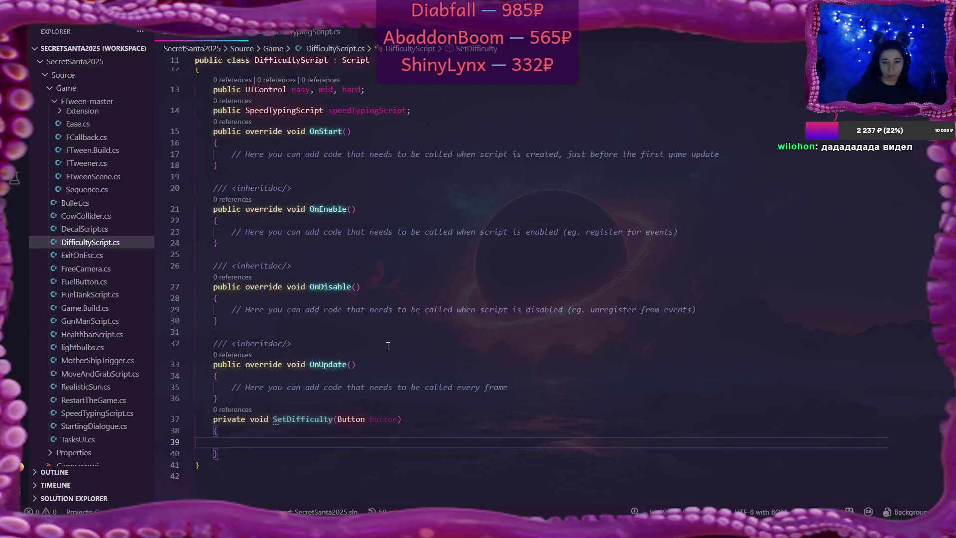
Write 'switch (button.IndexInParent)' in SetDifficulty, using autocomplete for button and IndexInParent
text(witch)
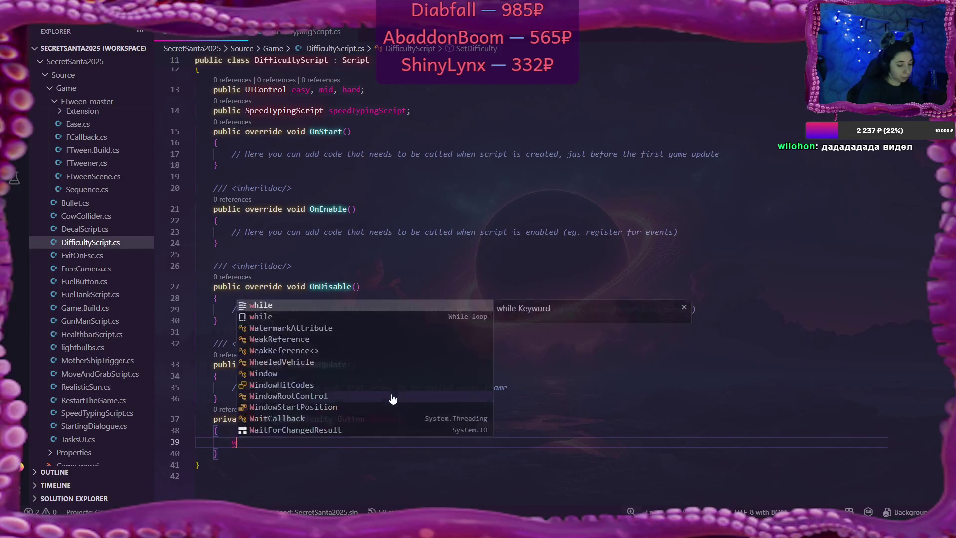
key(Escape)
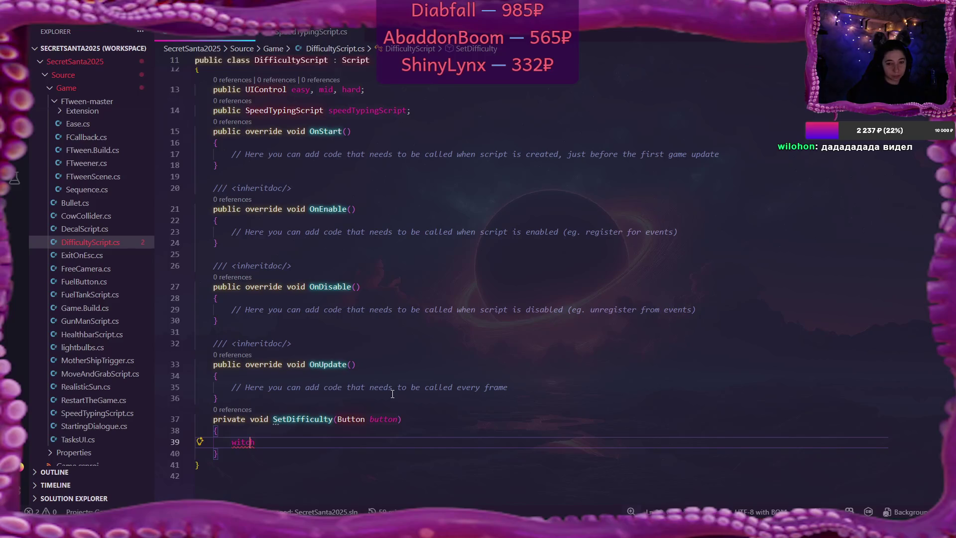
key(Home)
text(s)
key(End)
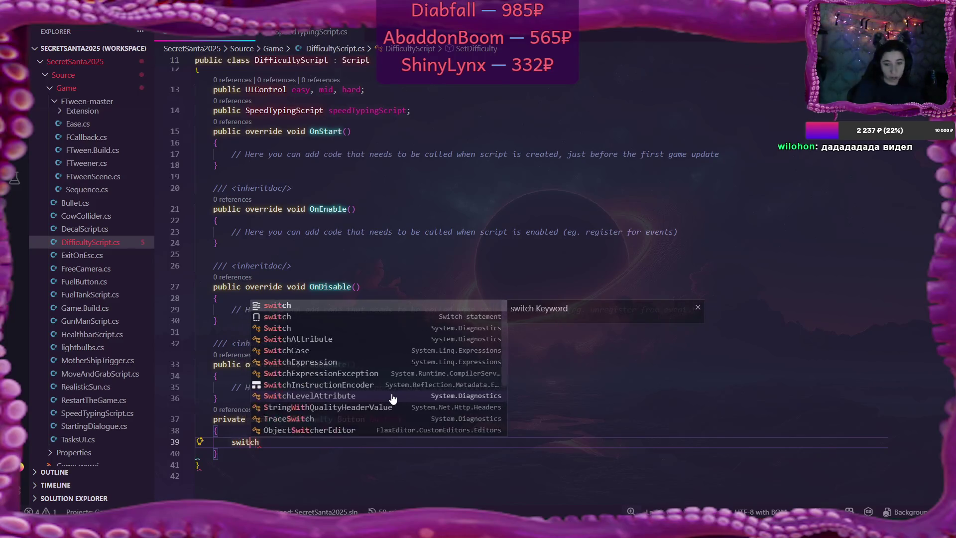
text(()
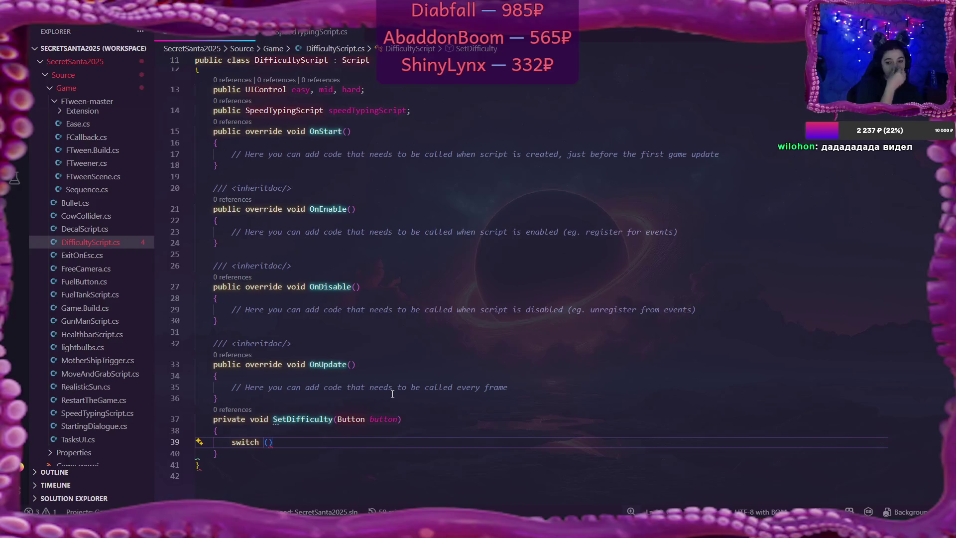
text(butt)
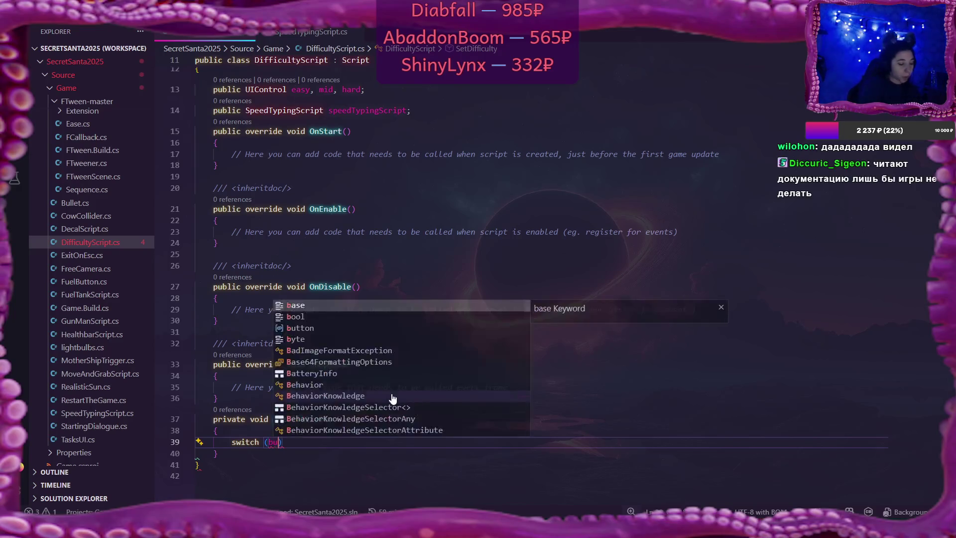
key(Tab)
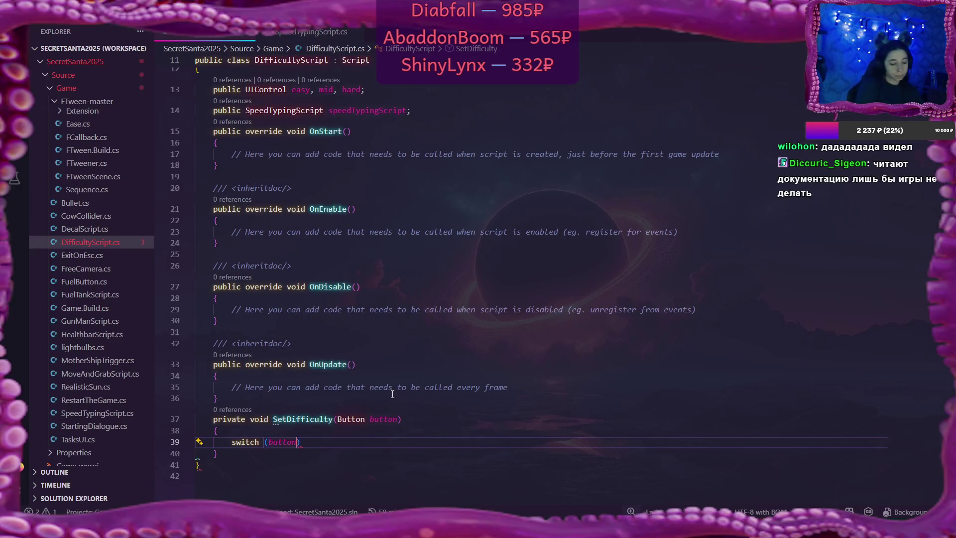
text(.)
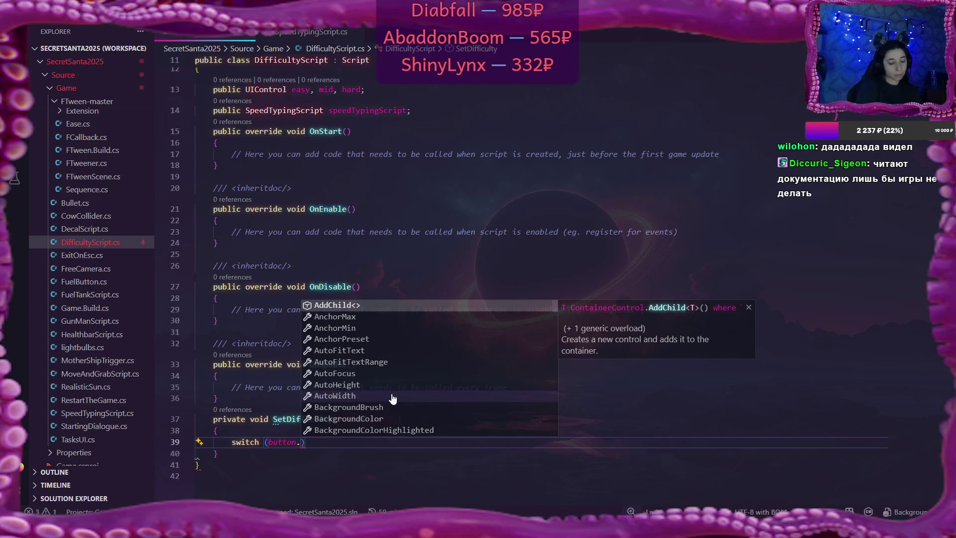
text(In)
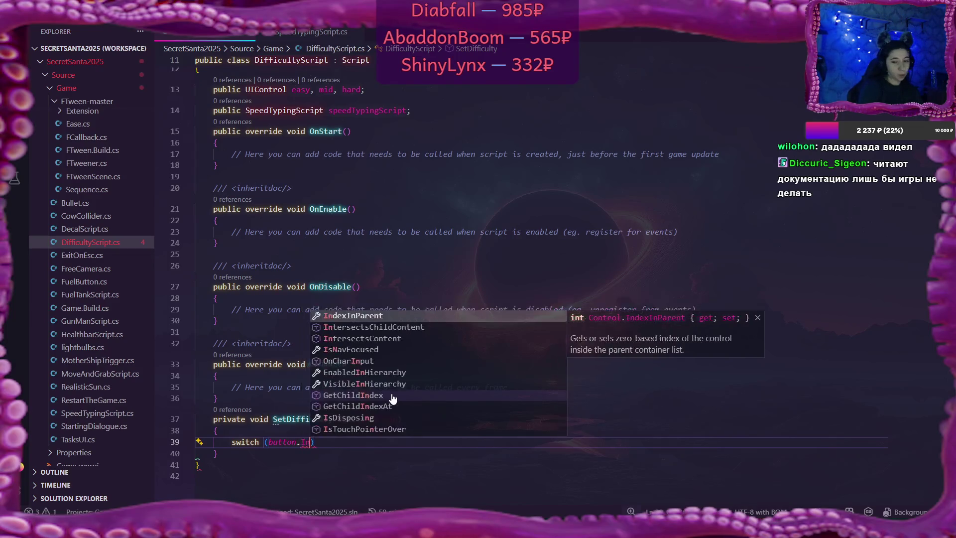
key(Tab)
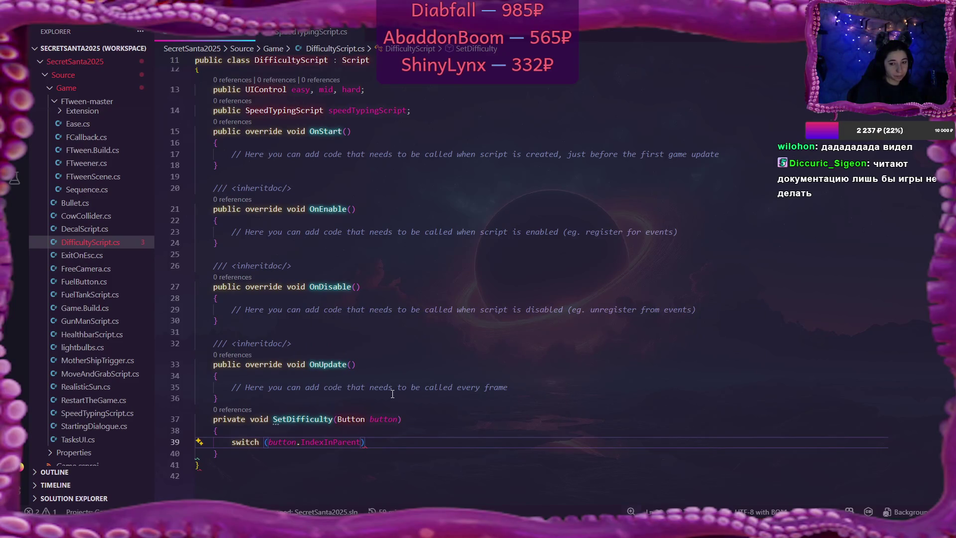
Add an empty brace-delimited body under the switch for its cases
key(Return)
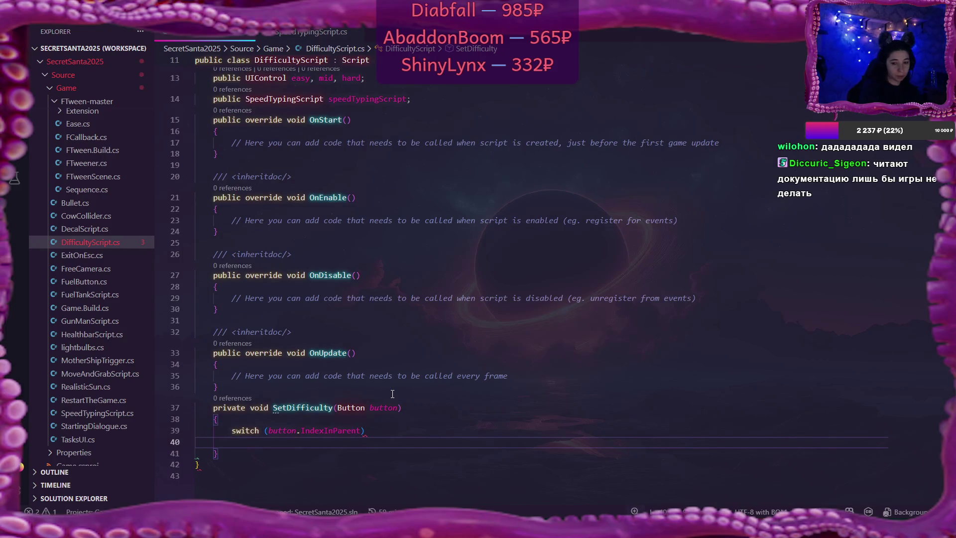
text({)
key(Return)
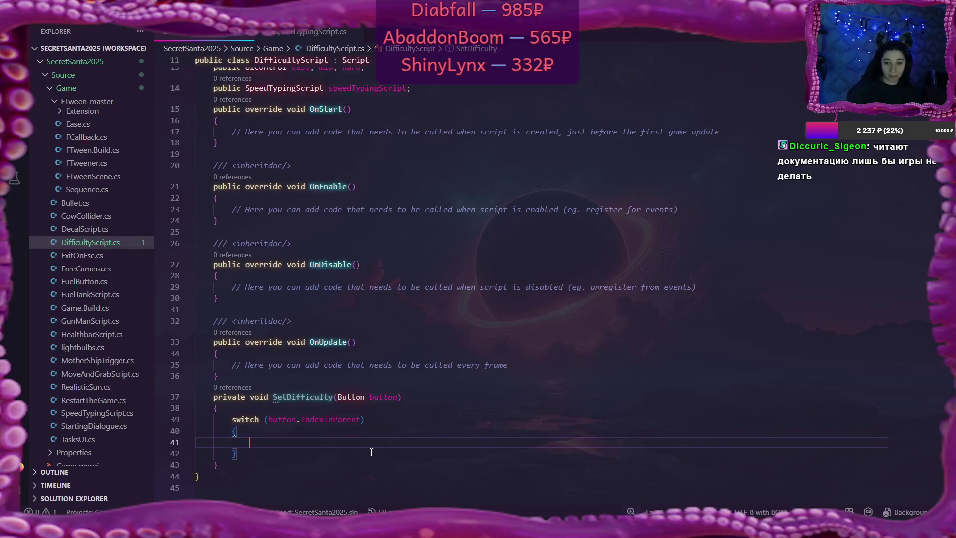
scroll(371, 449, down, 2)
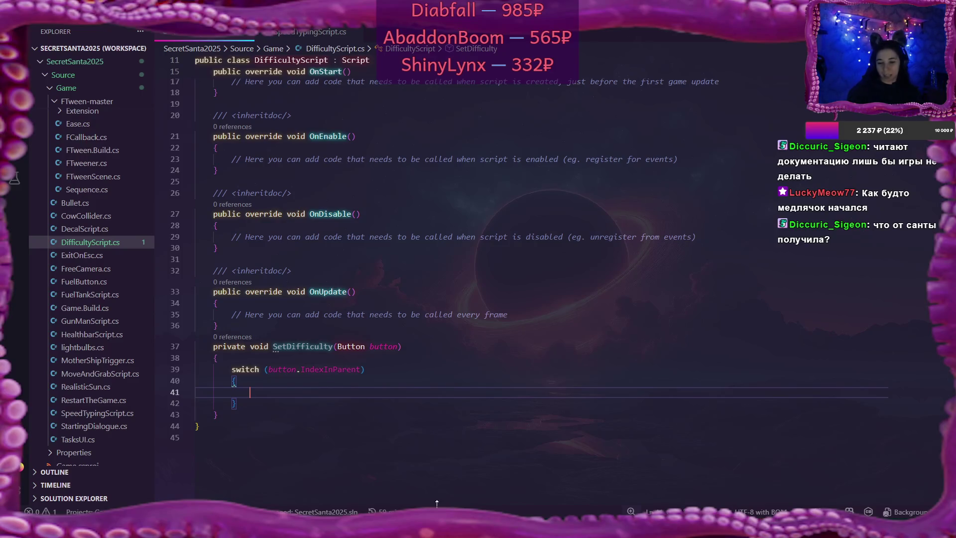
key(alt+Tab)
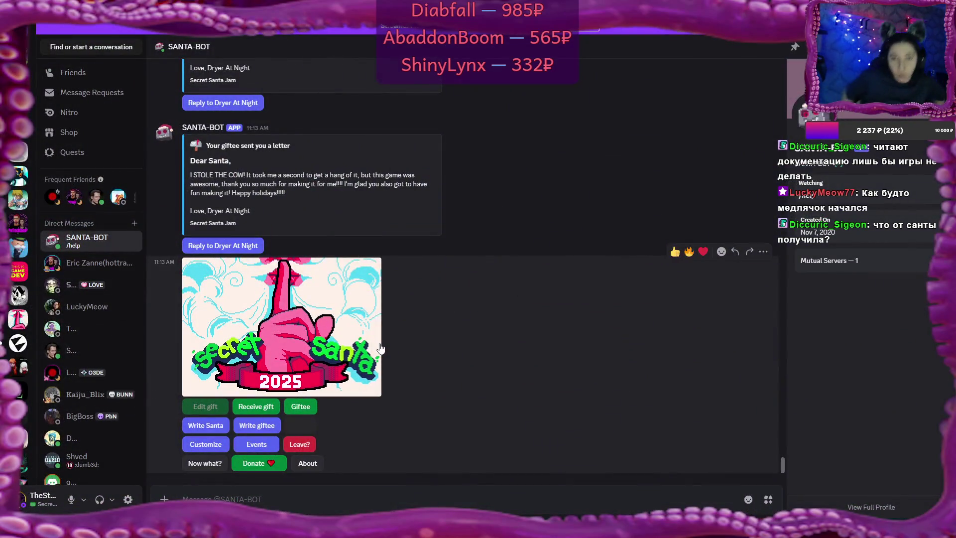
Read Santa's delayed-gift letter and highlight the phrase about sending it by Christmas
scroll(418, 265, up, 5)
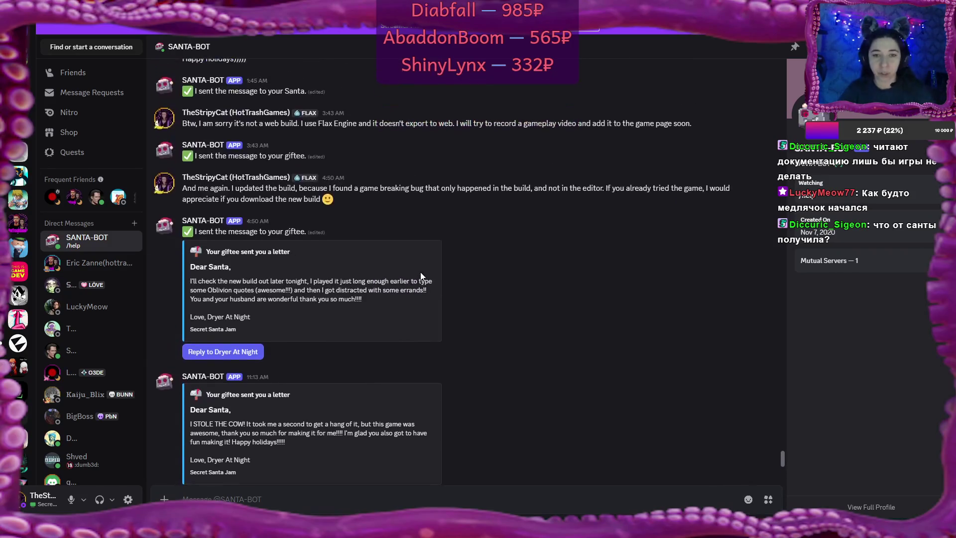
scroll(423, 272, up, 6)
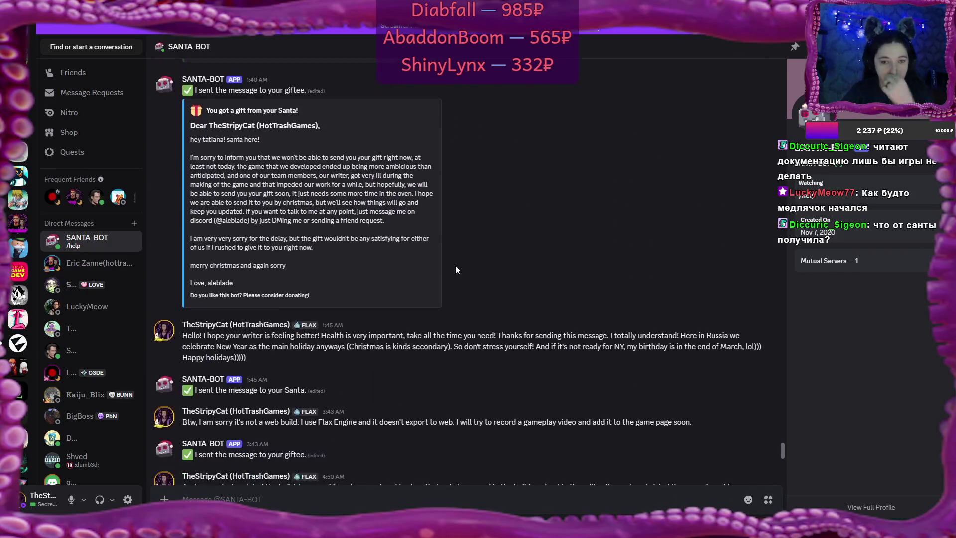
scroll(493, 254, down, 3)
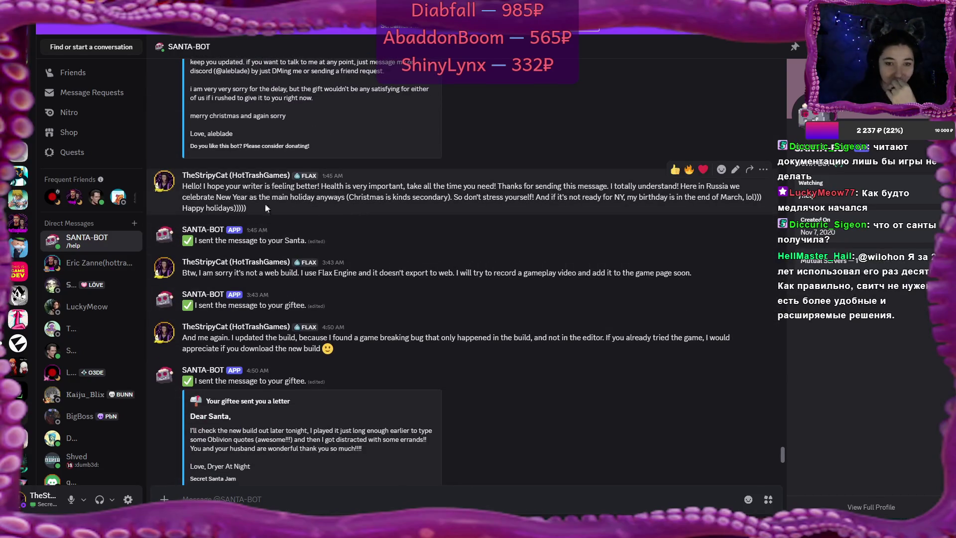
scroll(465, 279, up, 4)
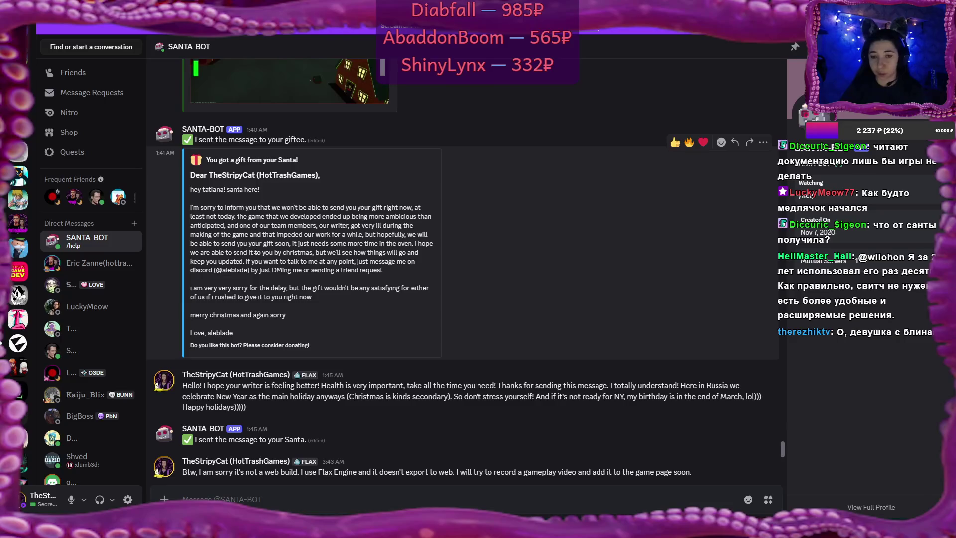
drag(244, 252, 314, 253)
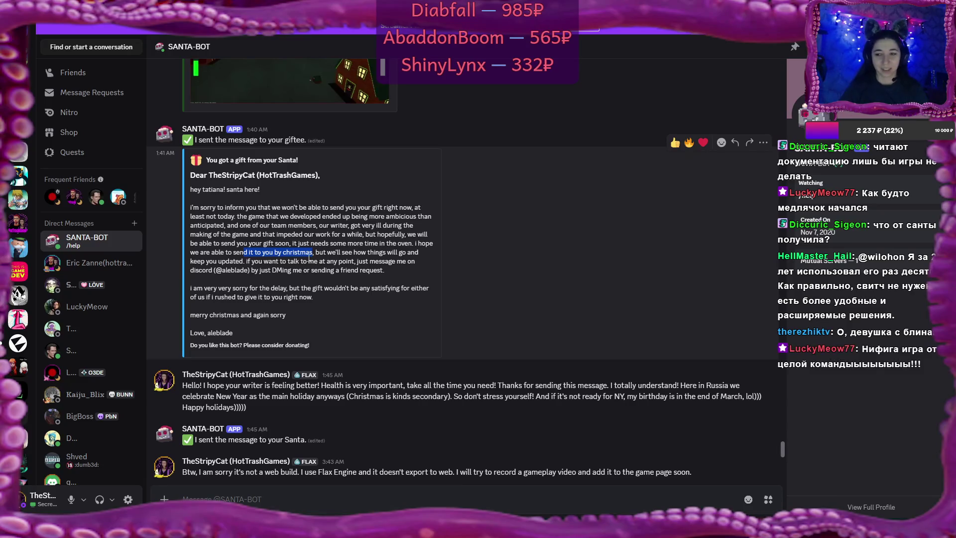
Highlight 'our team members' in Santa's letter, then scroll to the giftee's final thank-you letter
click(347, 252)
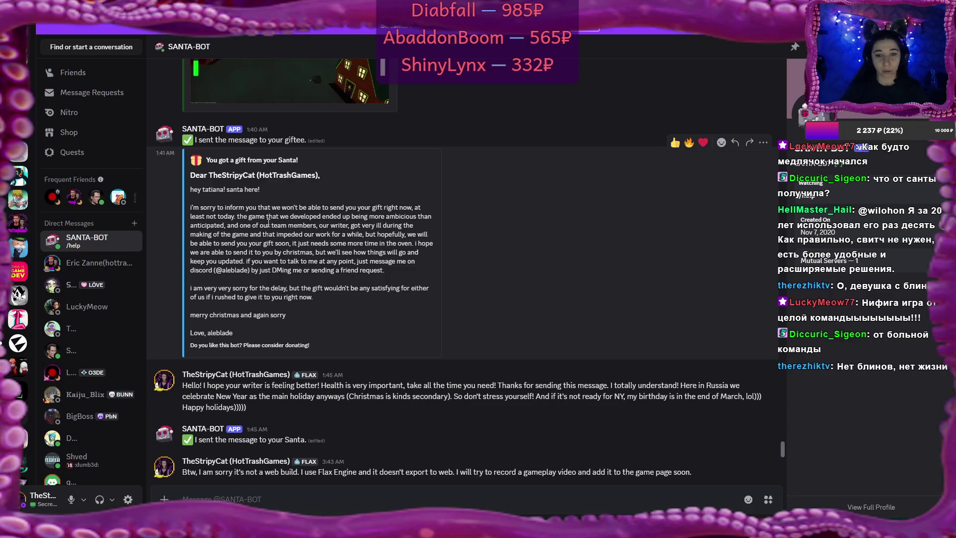
drag(257, 225, 319, 230)
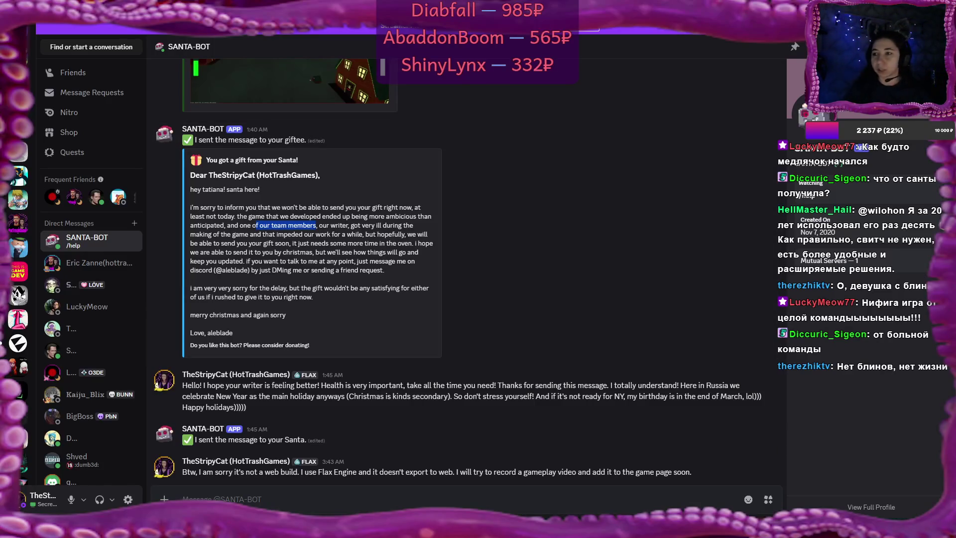
scroll(542, 266, down, 4)
scroll(541, 262, down, 8)
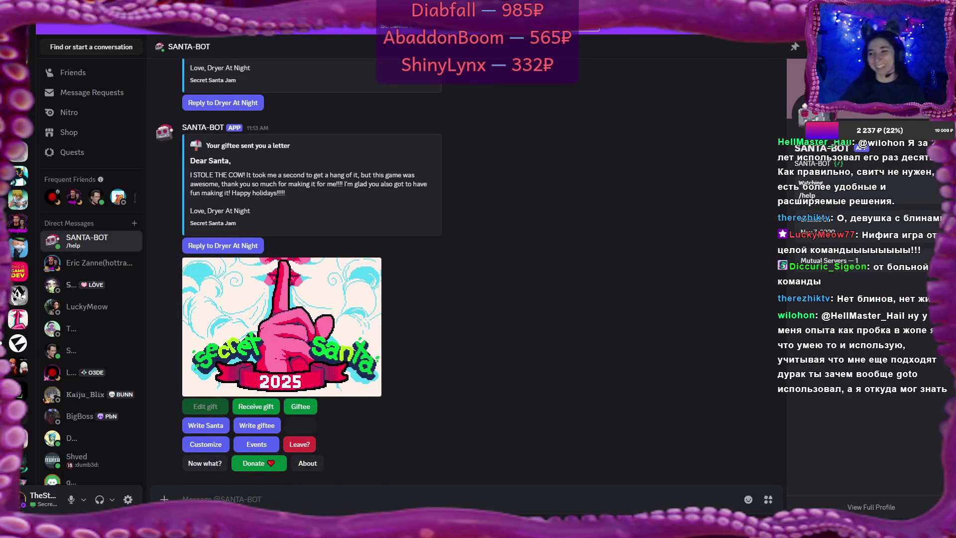
key(alt+Tab)
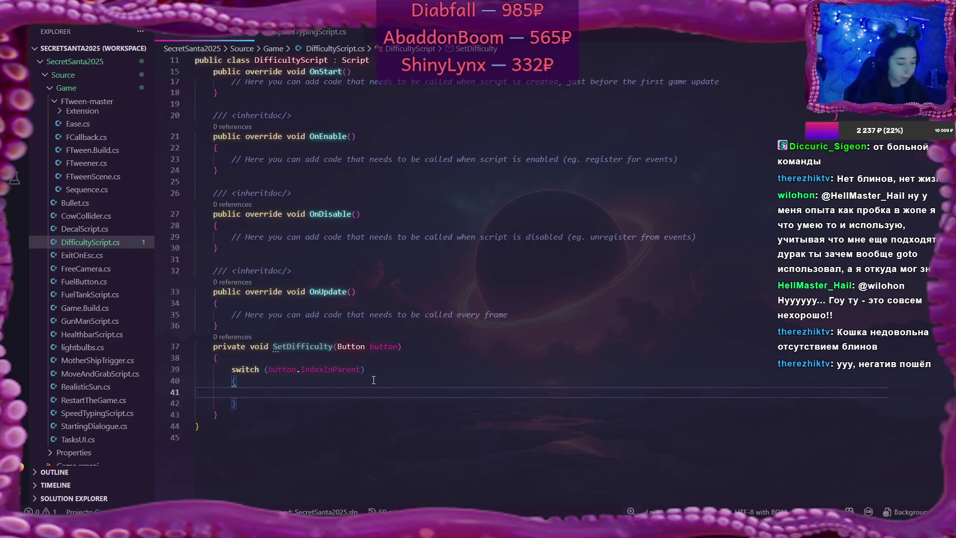
Type 'case:' inside the SetDifficulty switch, then bring up the C# switch statement docs
text(case:)
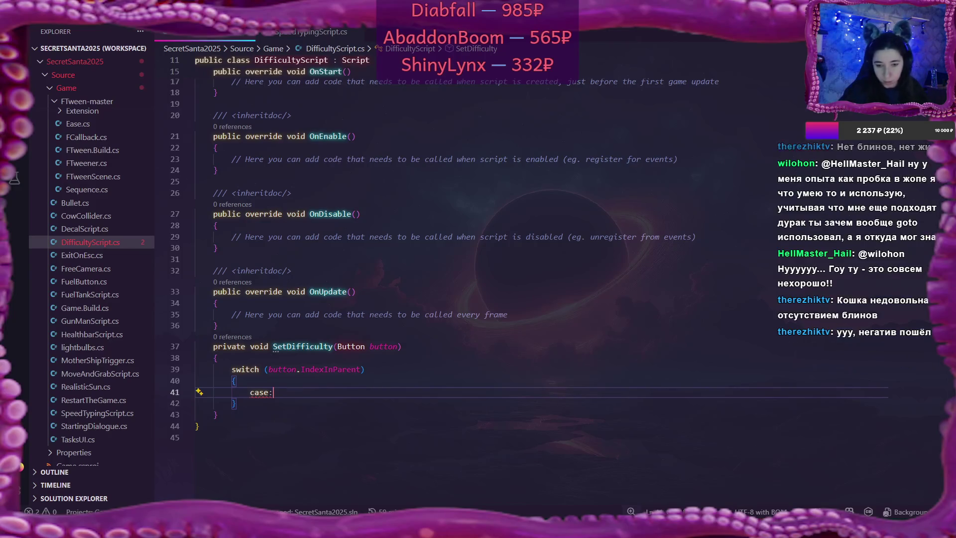
click(327, 477)
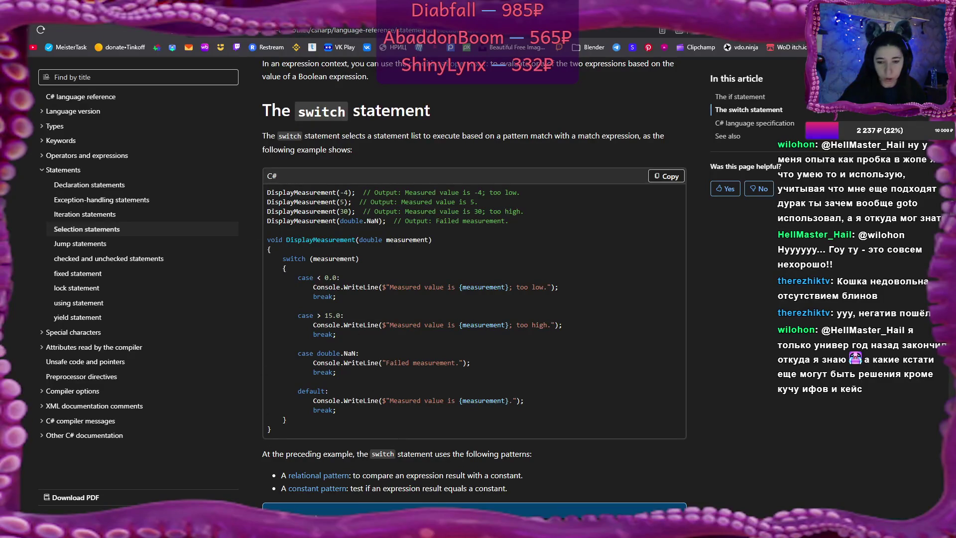
click(319, 478)
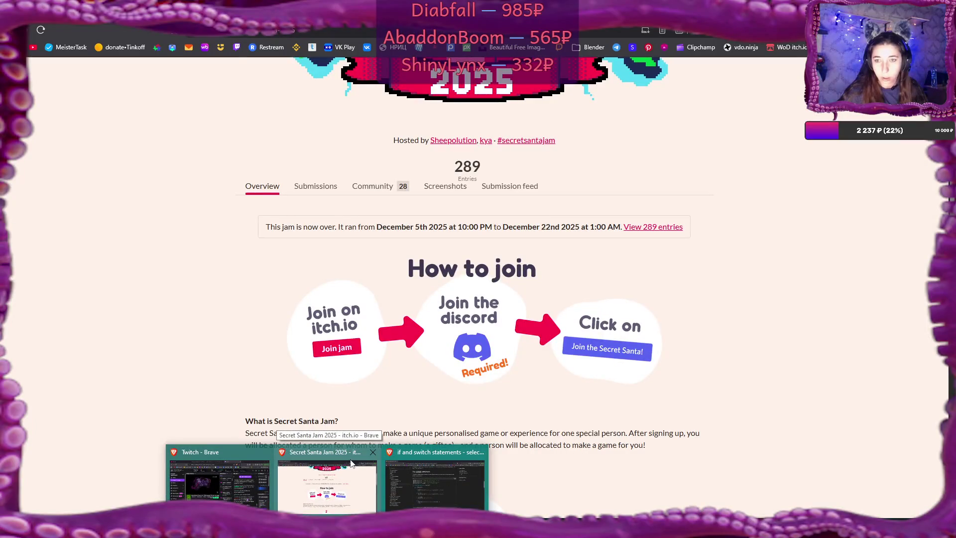
click(40, 31)
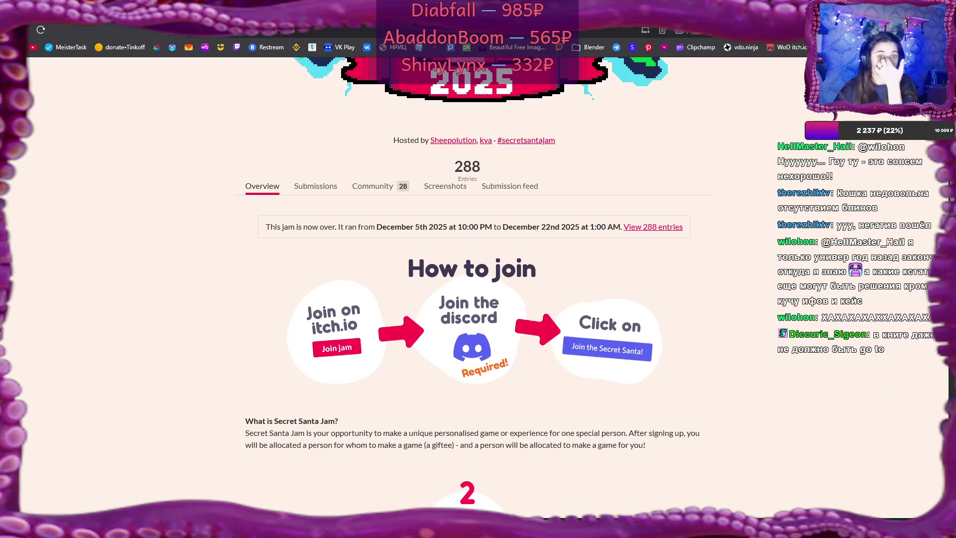
key(ctrl+Tab)
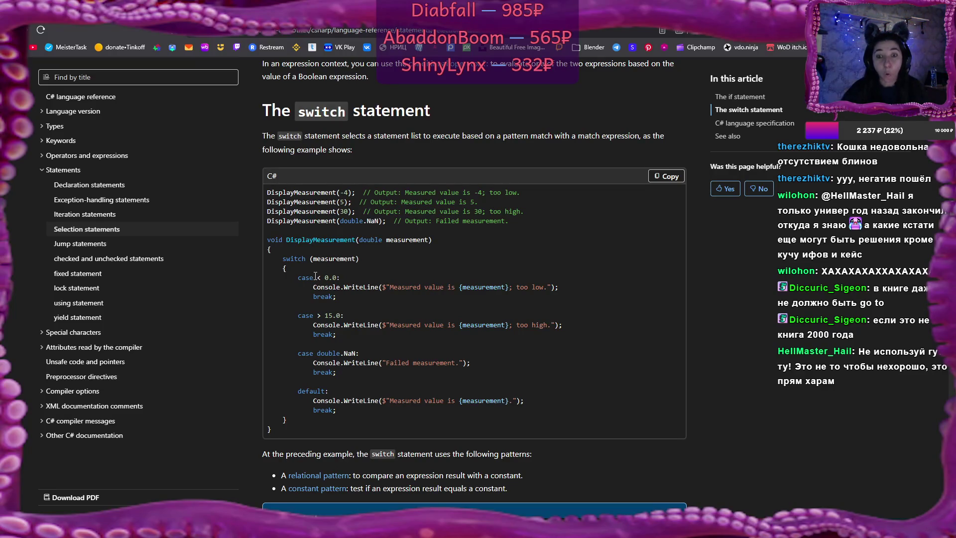
drag(315, 278, 322, 277)
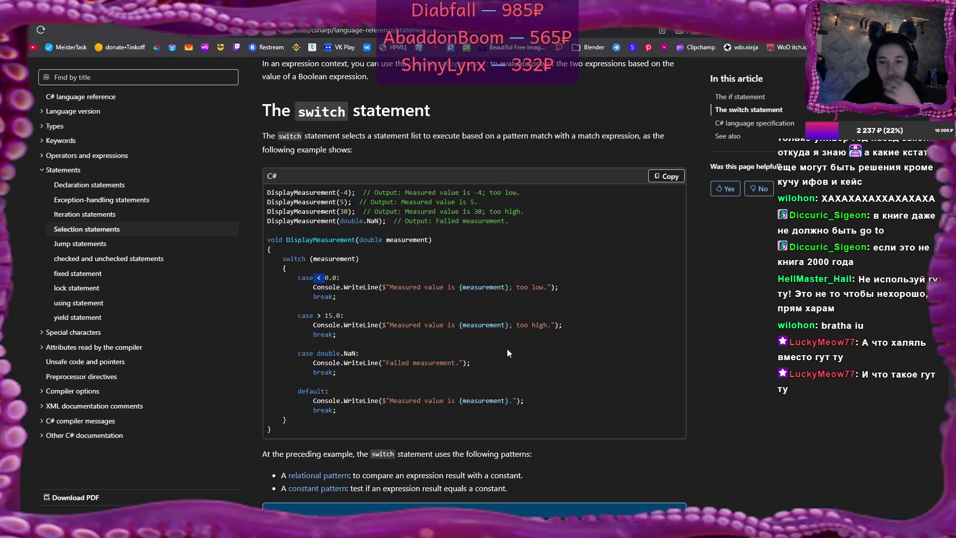
Return from the switch statement example to DifficultyScript.cs in Visual Studio Code
key(alt+Tab)
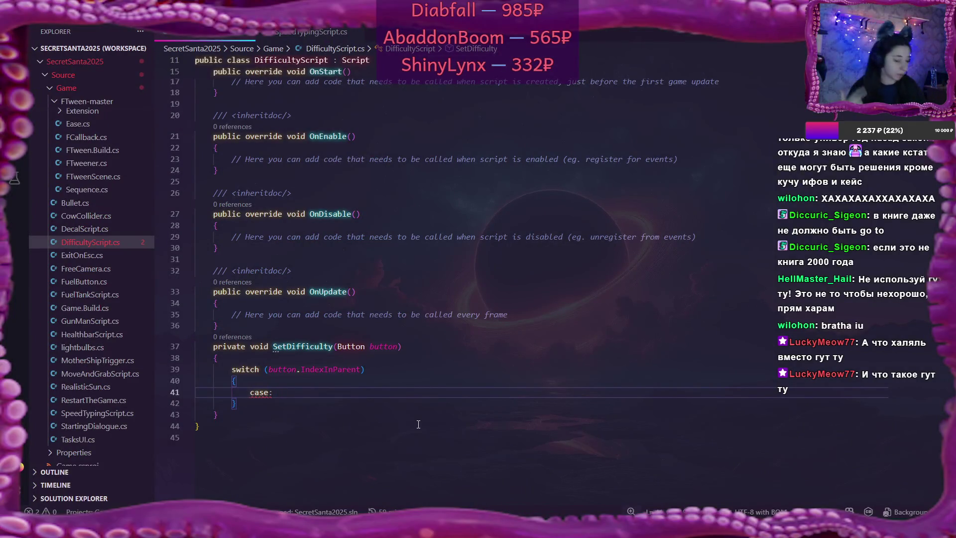
Write 'case 1:' followed by 'break;' inside the switch
key(alt+Tab)
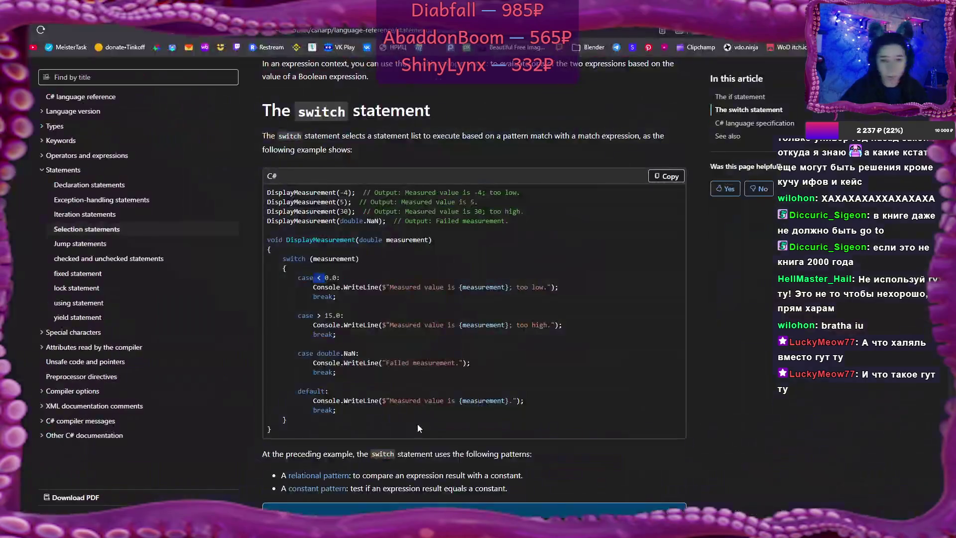
key(alt+Tab)
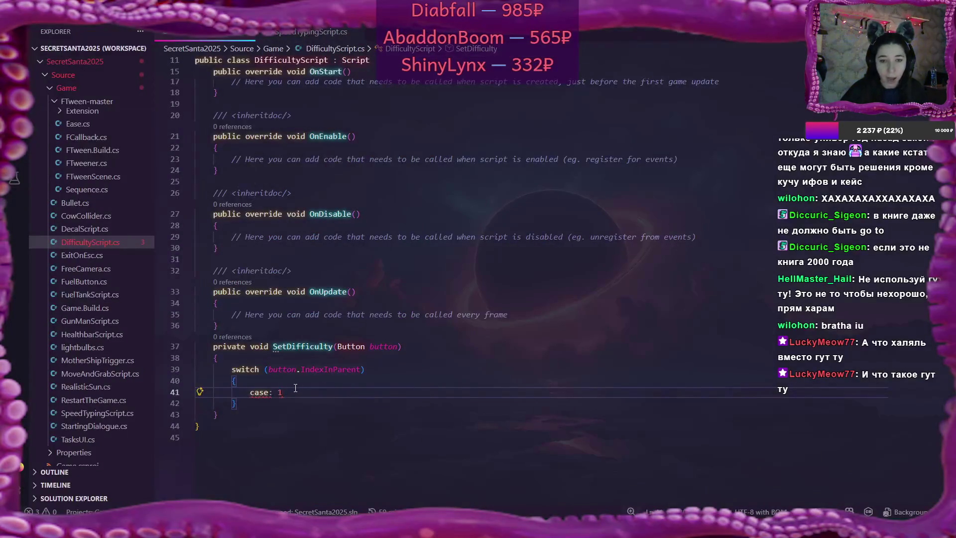
text(1)
key(BackSpace)
key(BackSpace)
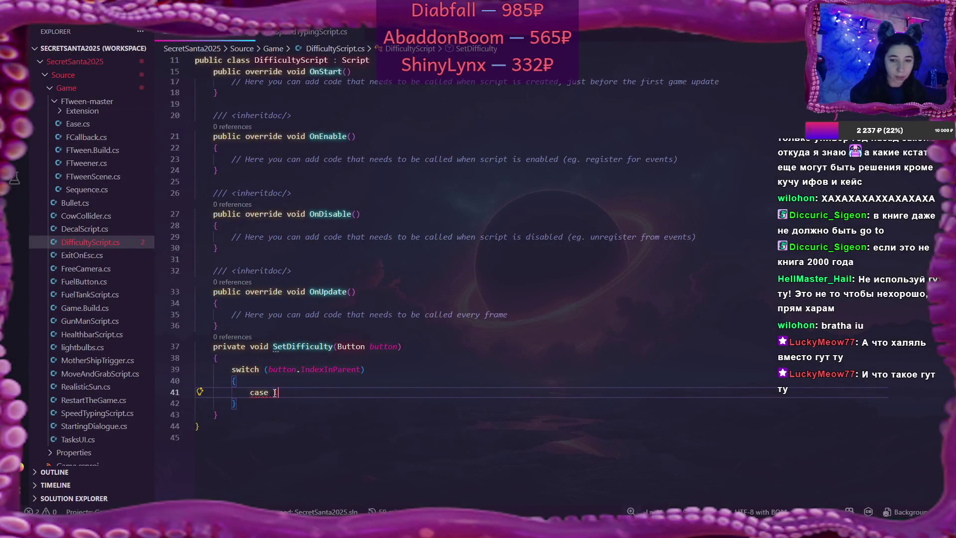
text(1:)
key(Return)
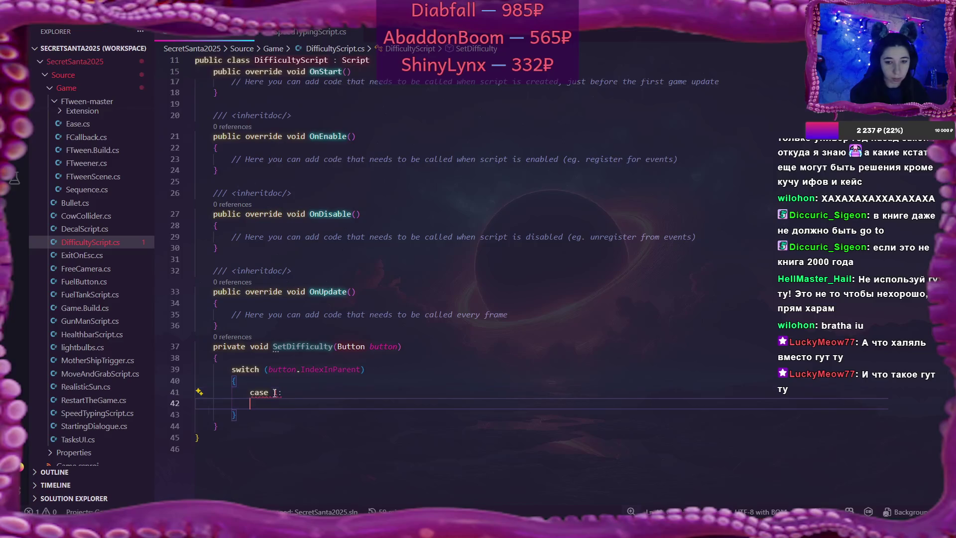
text(break;)
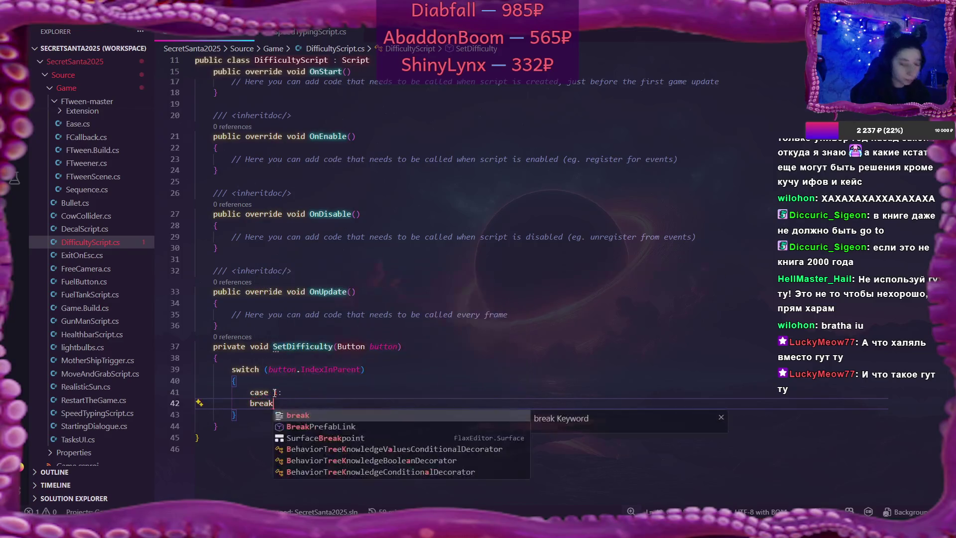
Duplicate the case 1 block below it and renumber the copy to case 2
key(alt+Tab)
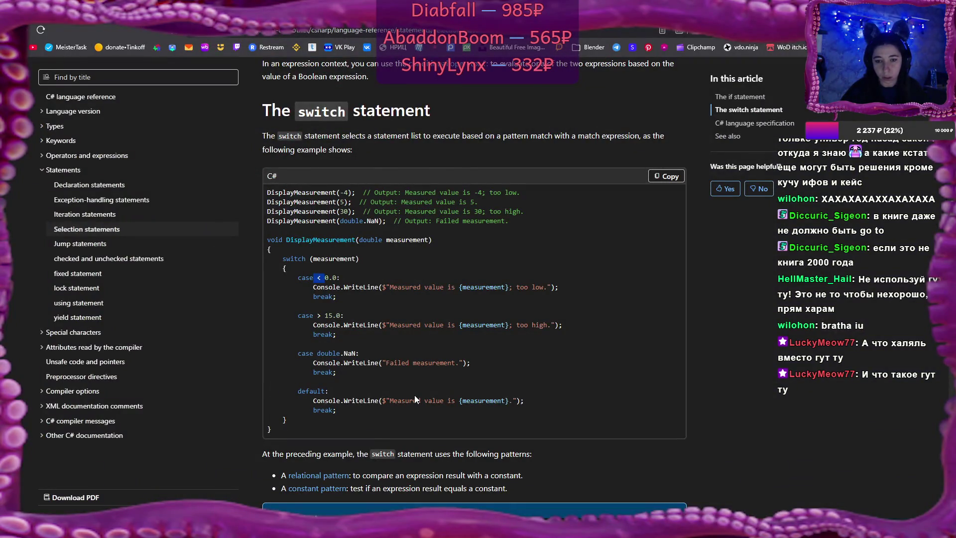
key(alt+Tab)
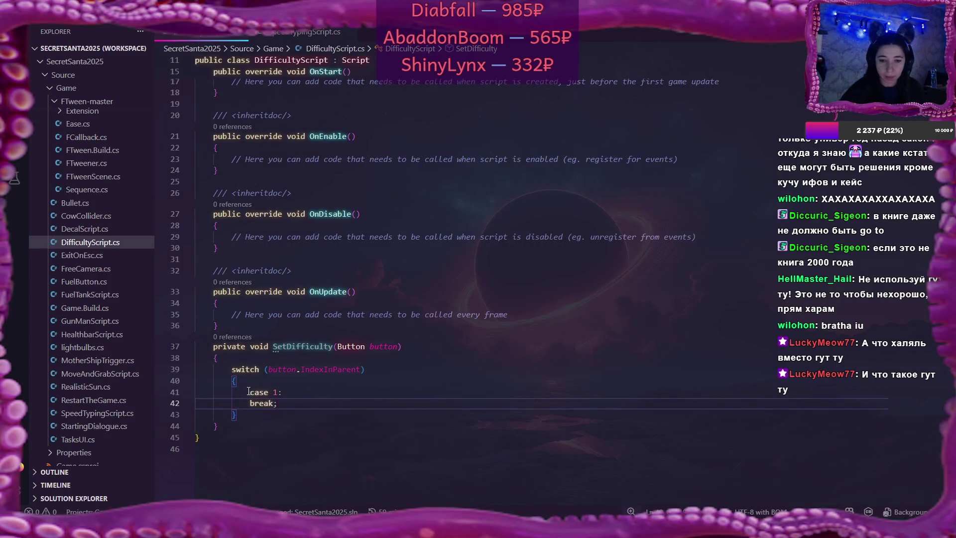
drag(249, 391, 280, 401)
key(ctrl+c)
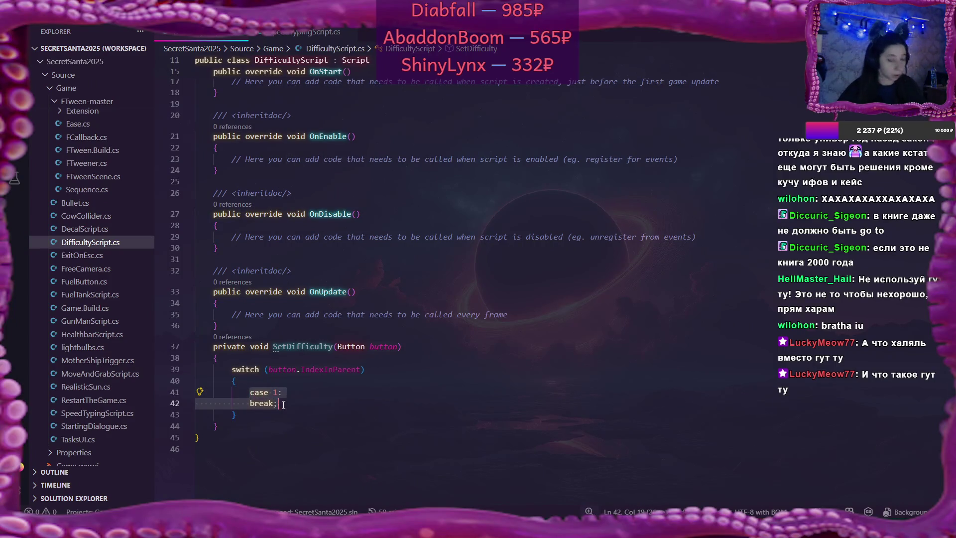
click(281, 402)
key(Return)
key(ctrl+v)
double_click(277, 414)
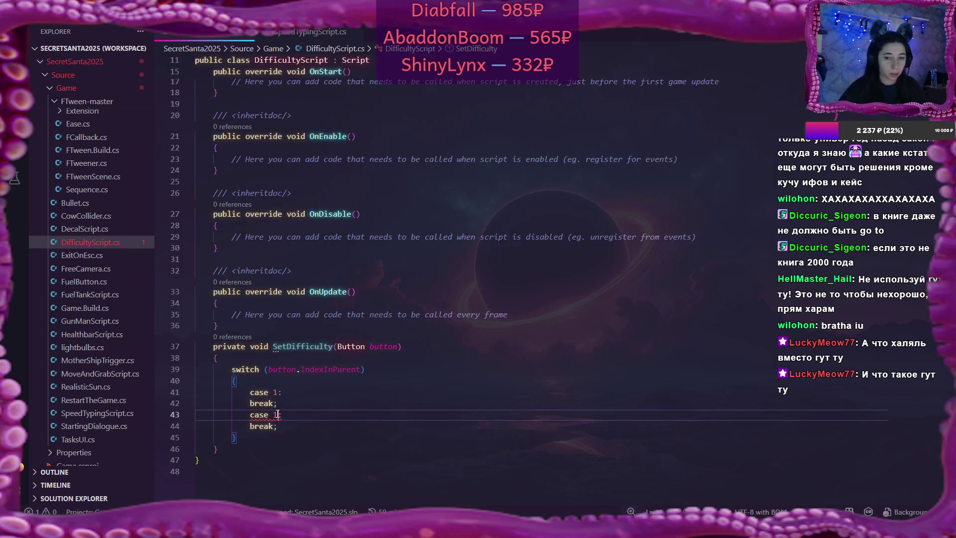
text(2)
Paste a third copy as case 3, then open a blank line under case 1
click(280, 426)
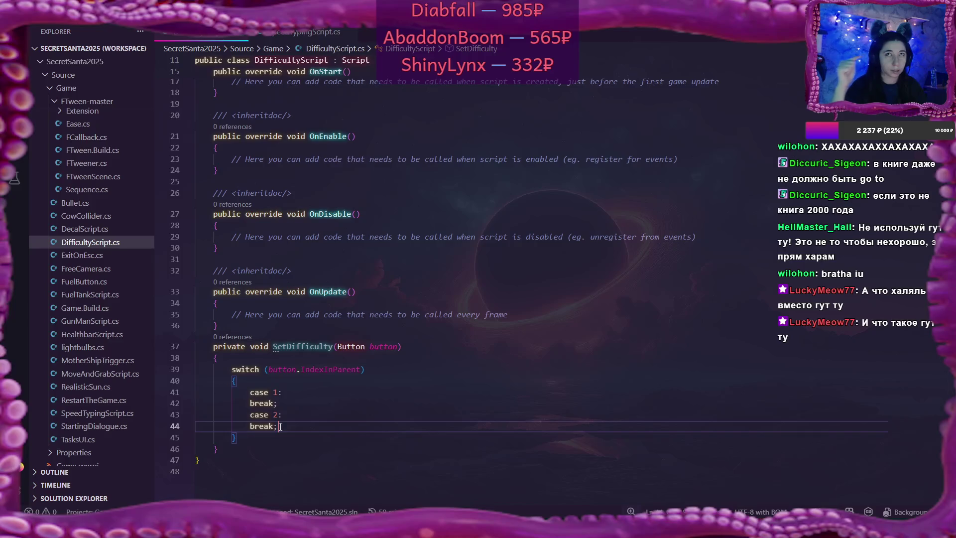
key(Return)
key(ctrl+v)
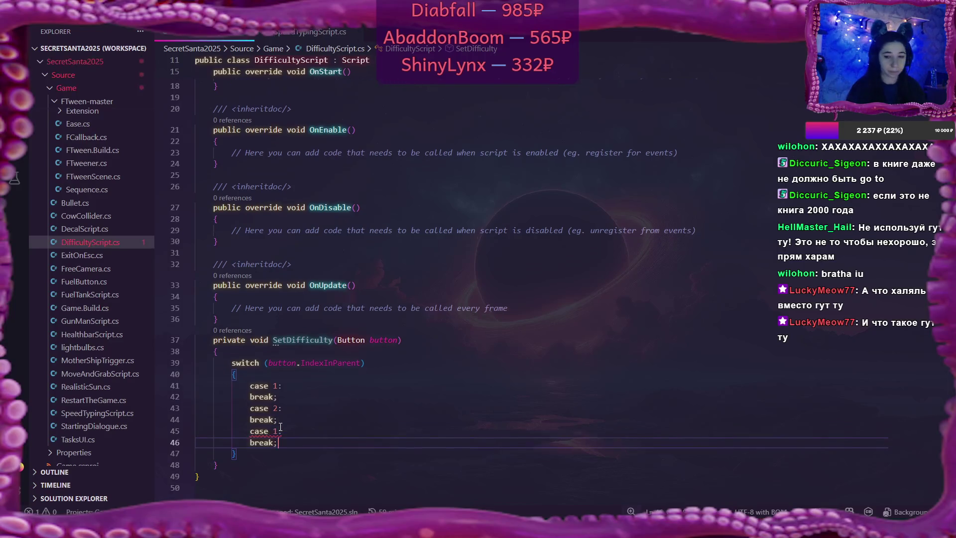
double_click(280, 426)
text(3)
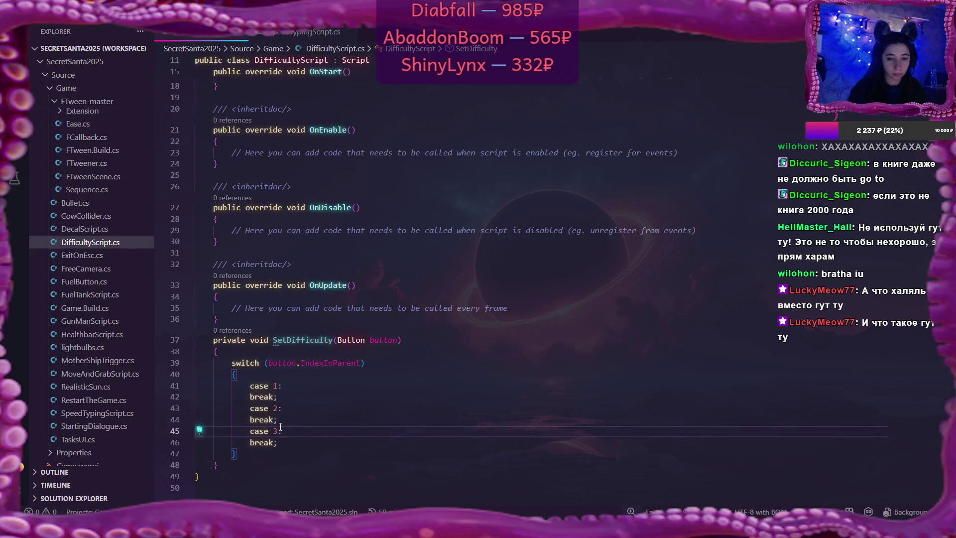
click(320, 395)
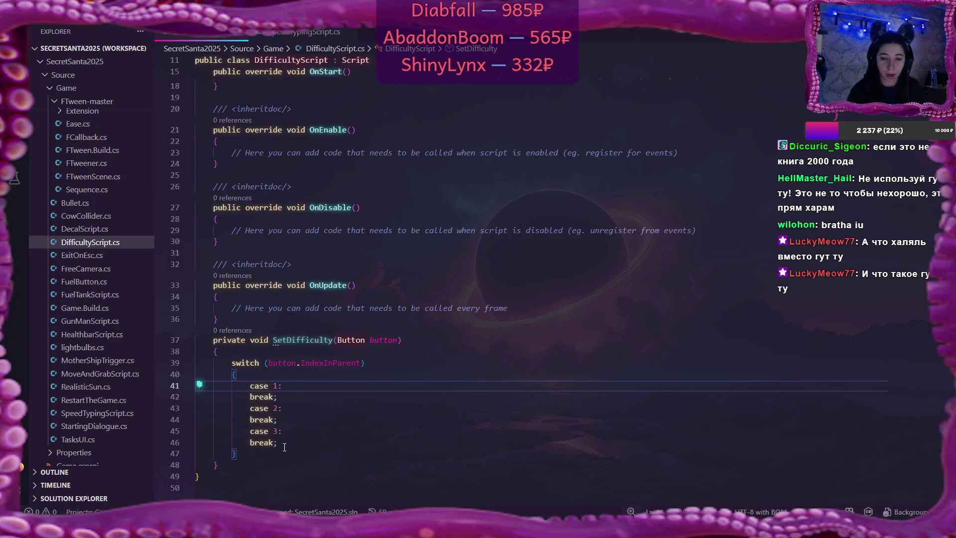
key(Return)
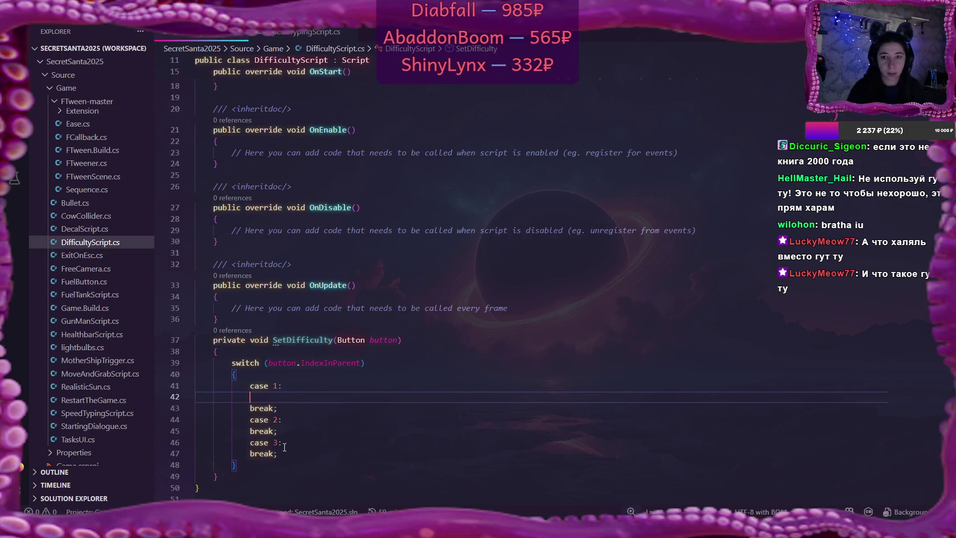
Write 'speedTypingScript.difficulty = 5f;' under case 1 using autocomplete
scroll(572, 378, up, 3)
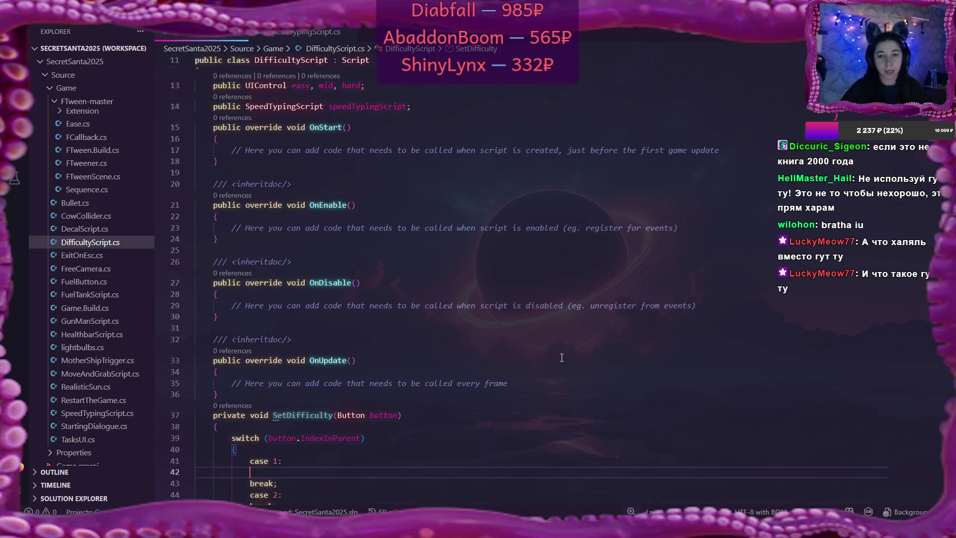
scroll(562, 357, down, 2)
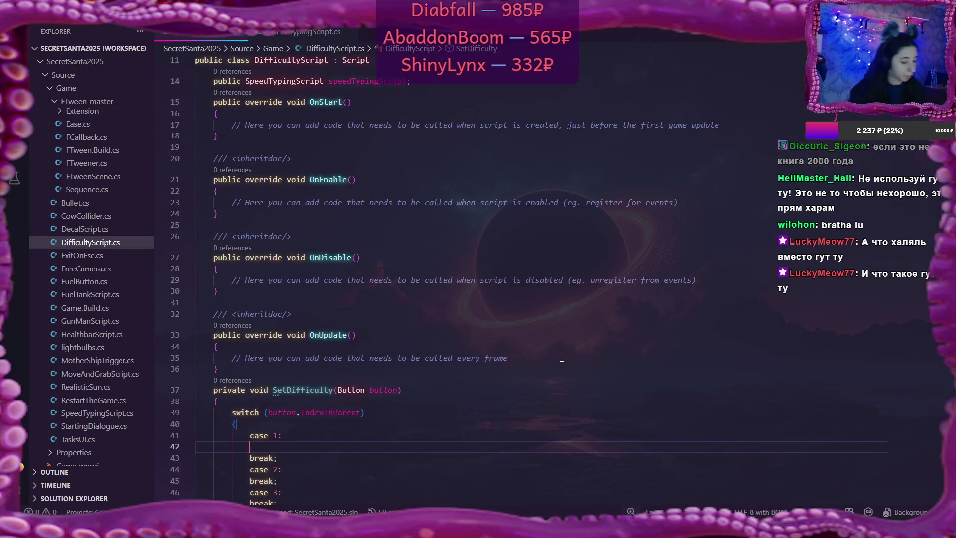
text(speed)
key(Tab)
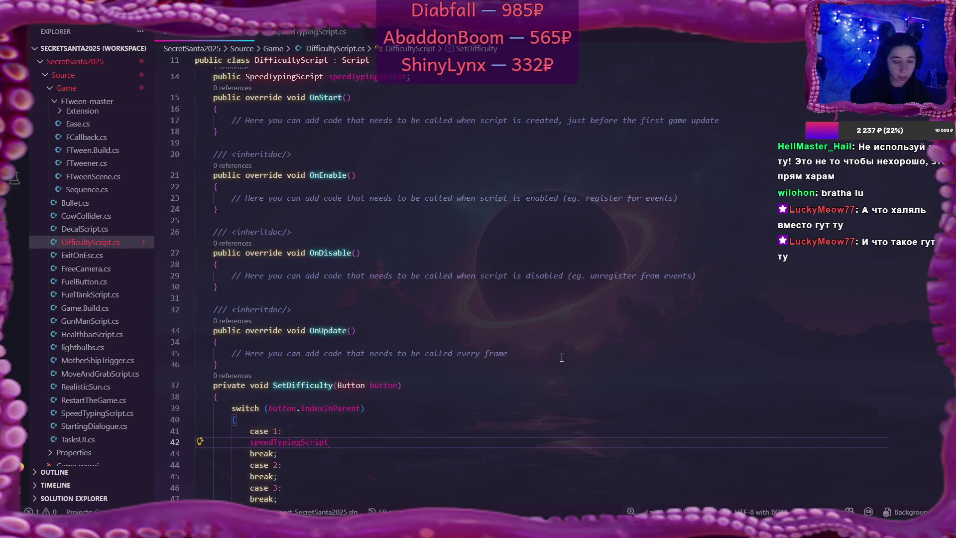
text(.)
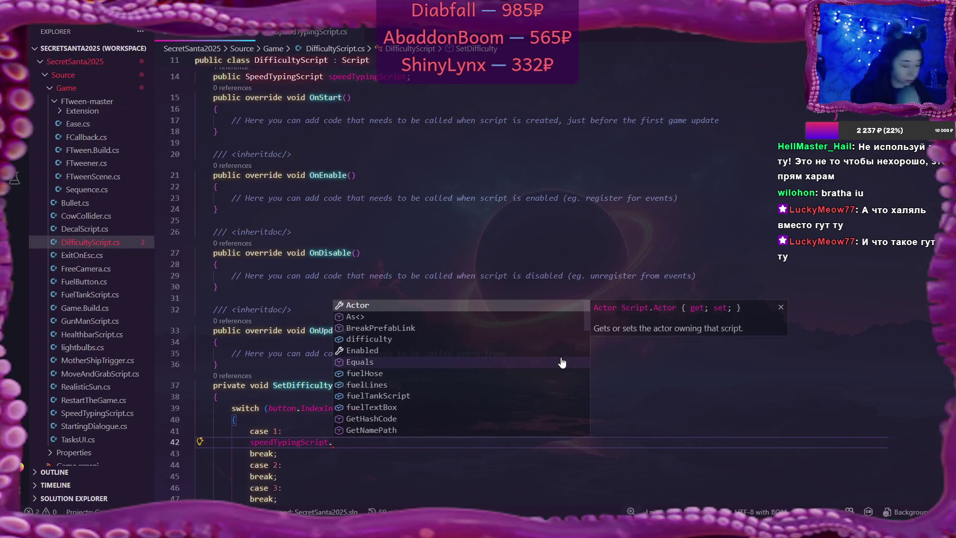
text(diff)
key(Tab)
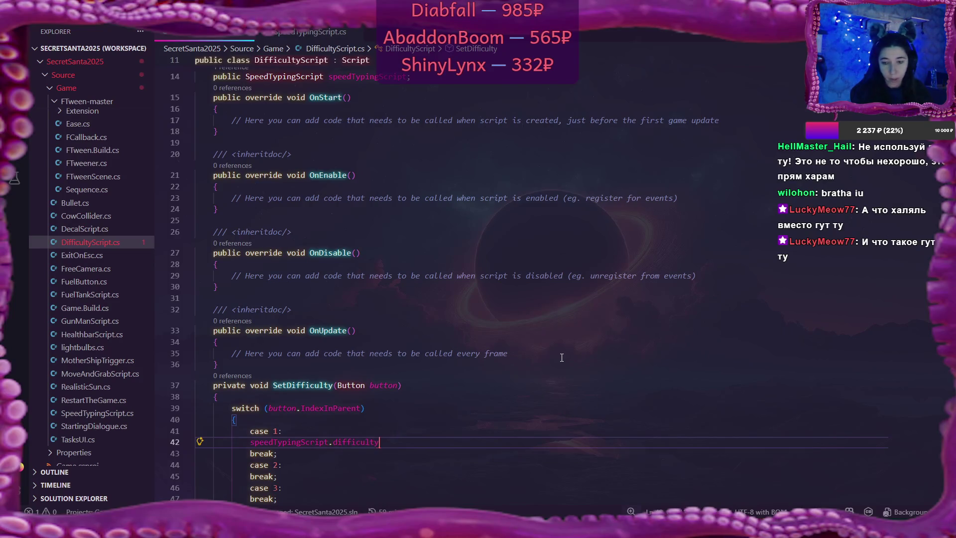
text( =)
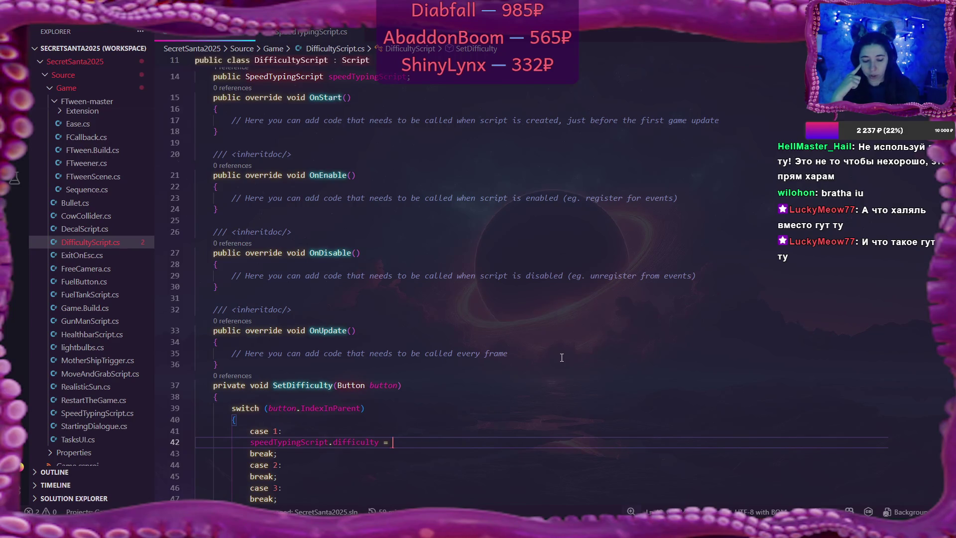
text(5)
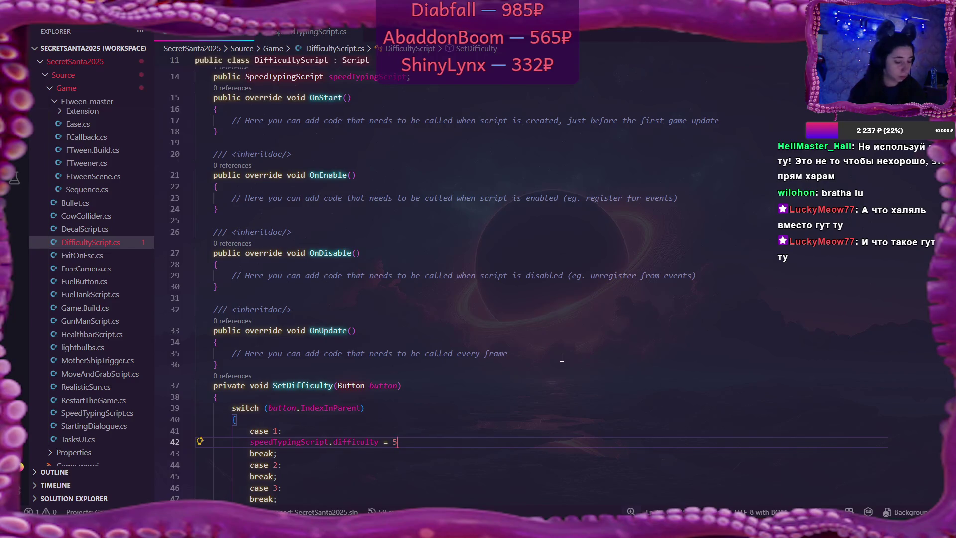
text(f;)
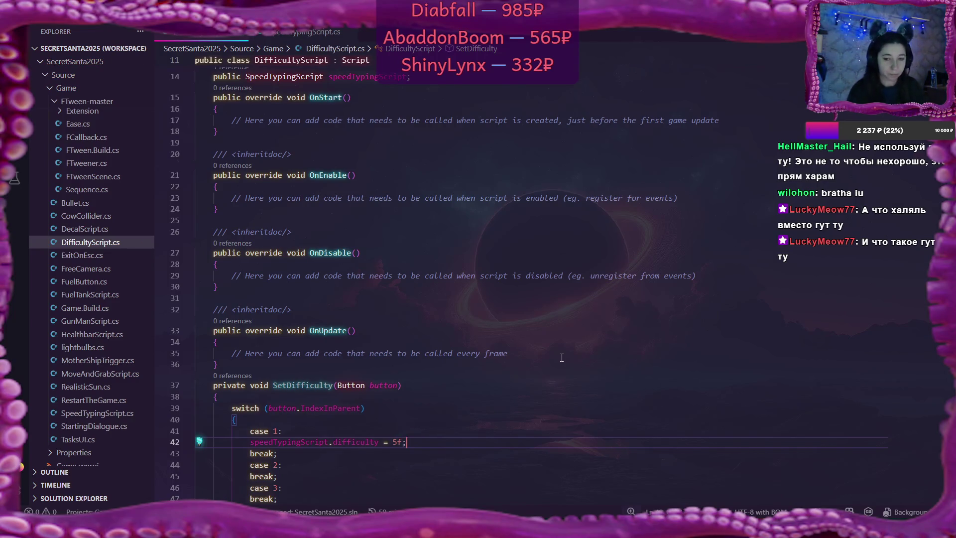
Change the case 1 difficulty value from 5 to 10
scroll(554, 343, down, 4)
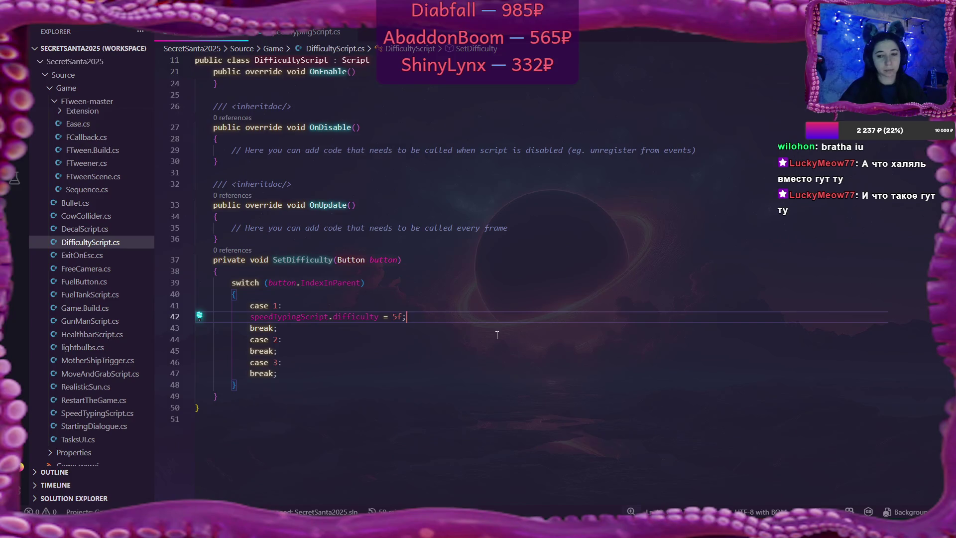
click(397, 317)
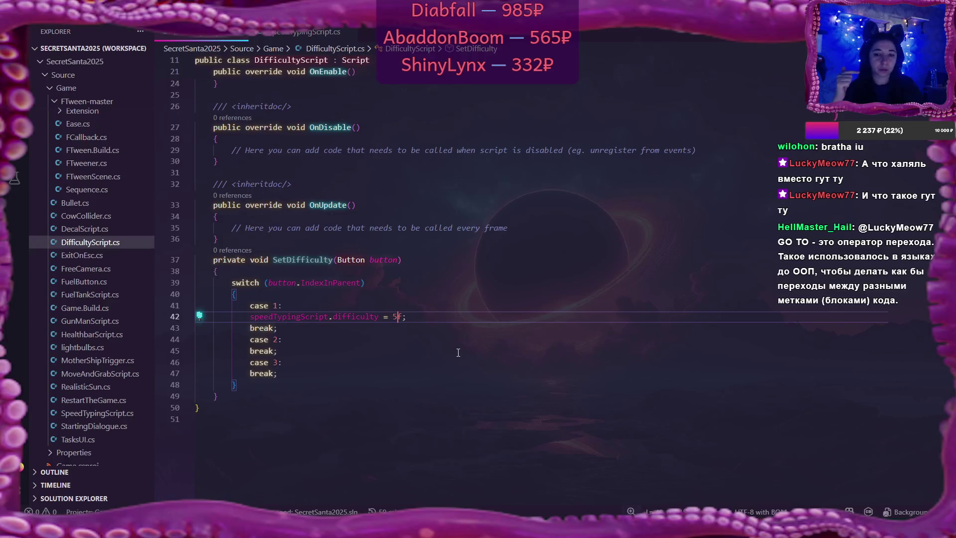
key(BackSpace)
text(10)
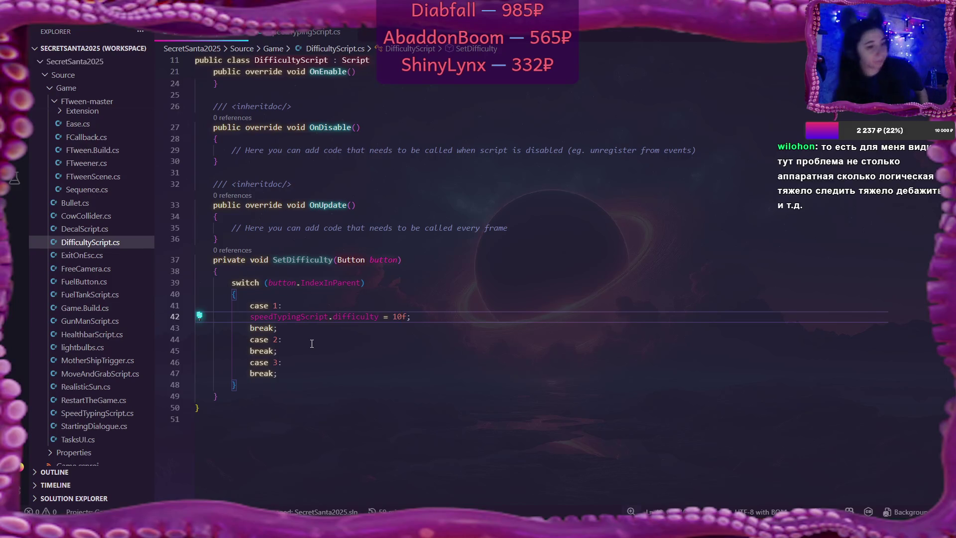
Break the case 1 line so that 'f;' drops onto the next line
key(Return)
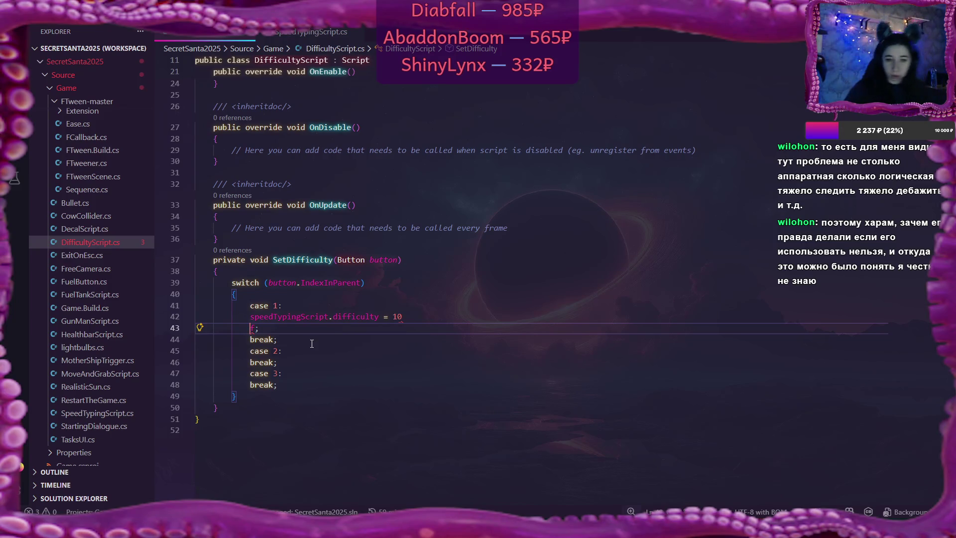
Remove the stray 'f;' line and undo to restore the case 1 statement as 10f;
key(Tab)
key(Tab)
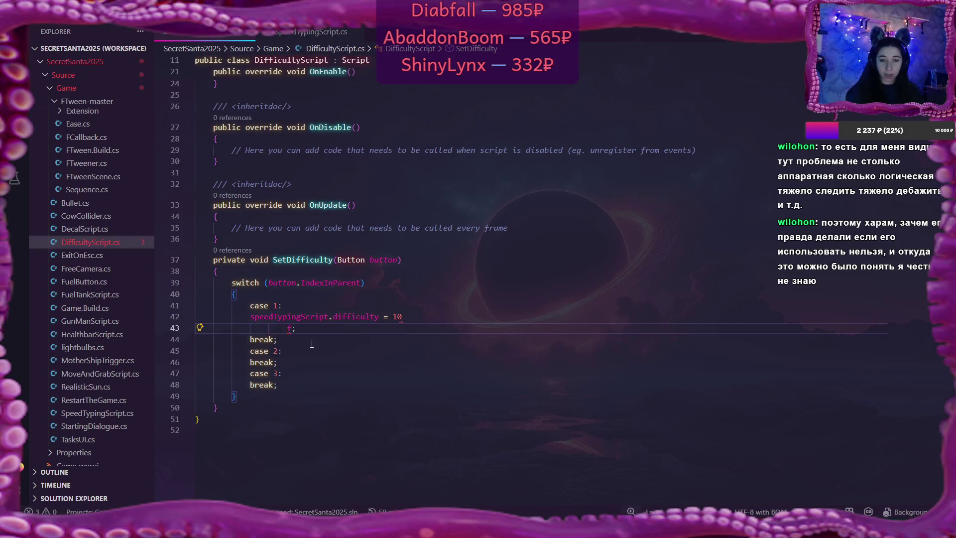
key(Tab)
key(Delete)
key(Delete)
key(BackSpace)
key(BackSpace)
key(BackSpace)
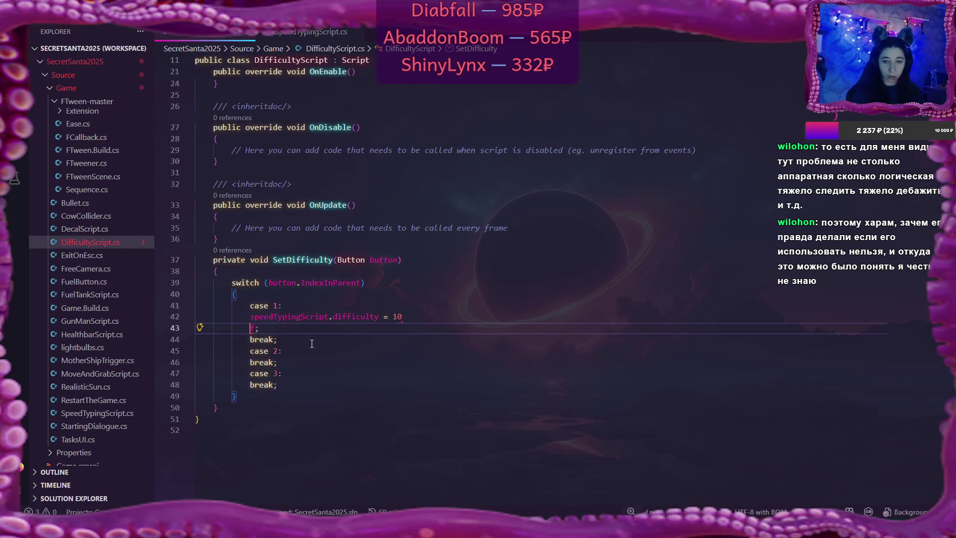
key(ctrl+z)
key(ctrl+z)
key(ctrl+z)
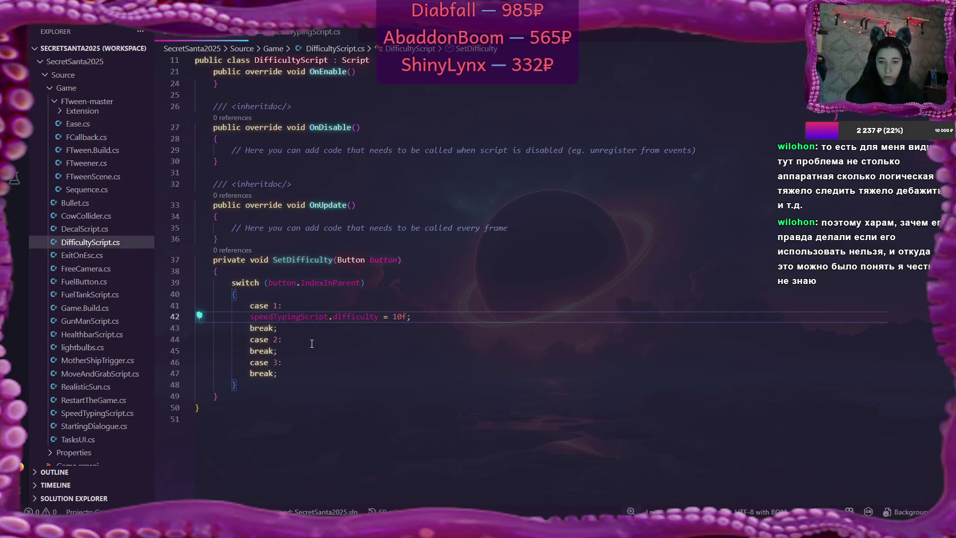
Change the case 1 difficulty to 8f, then switch to FuelTankScript.cs
key(Down)
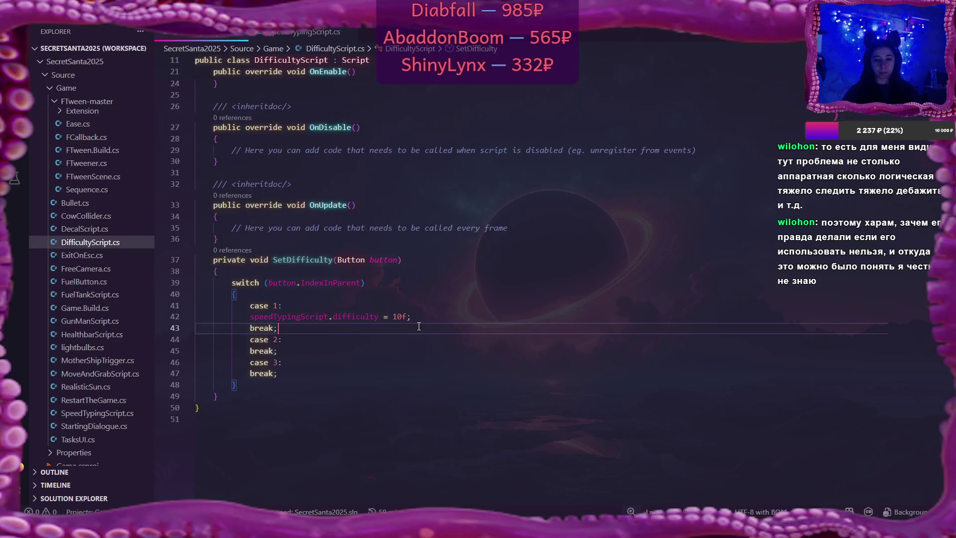
click(401, 316)
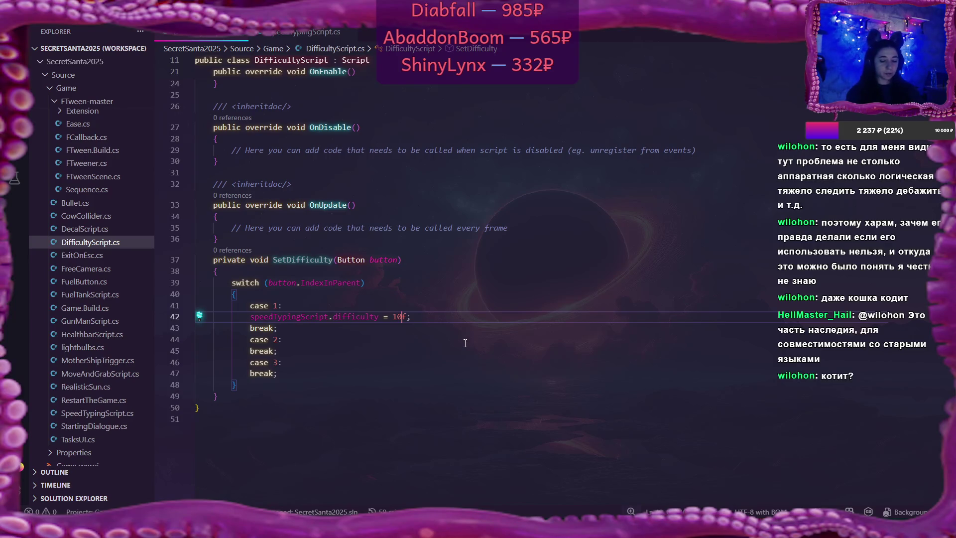
key(BackSpace)
key(BackSpace)
text(8)
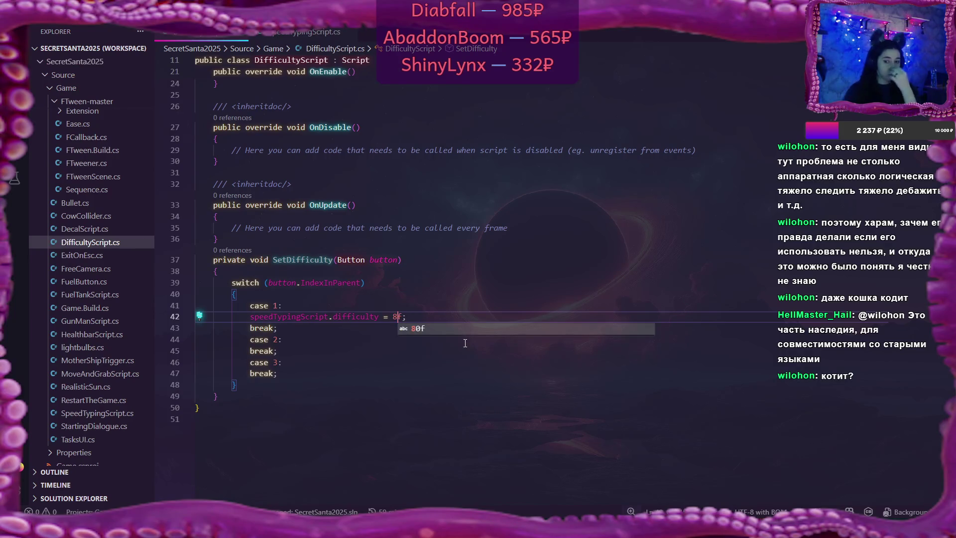
click(457, 313)
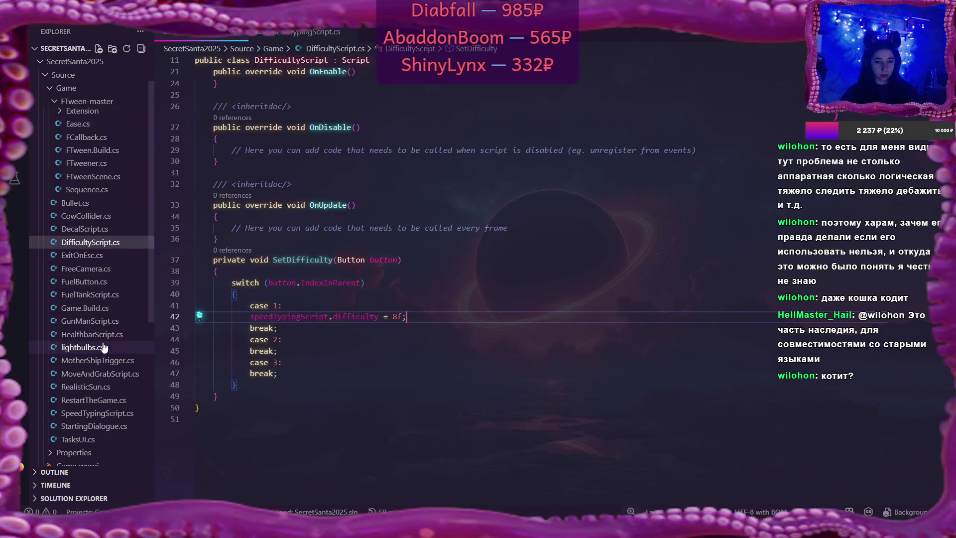
click(112, 296)
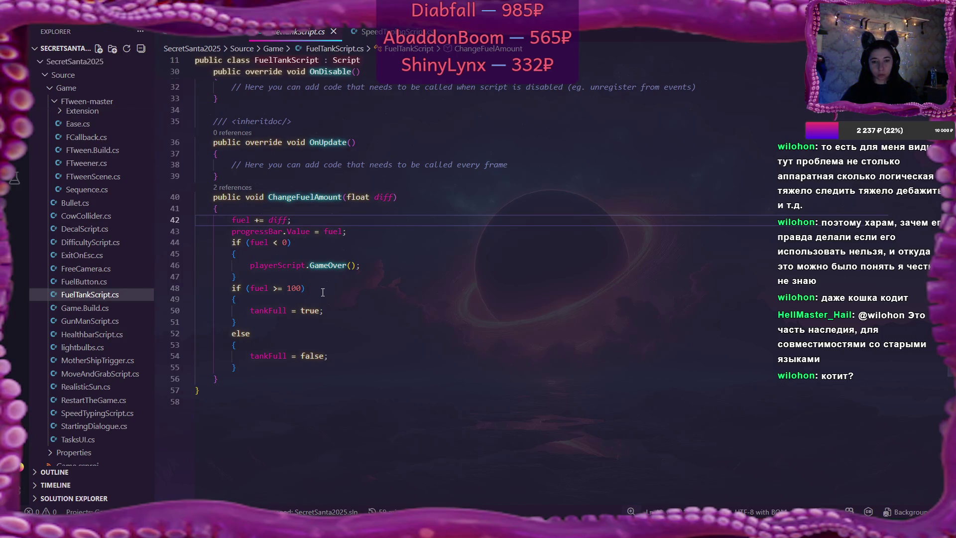
Add 'fuel = 100;' inside ChangeFuelAmount's fuel >= 100 block and save FuelTankScript.cs
click(290, 301)
key(Return)
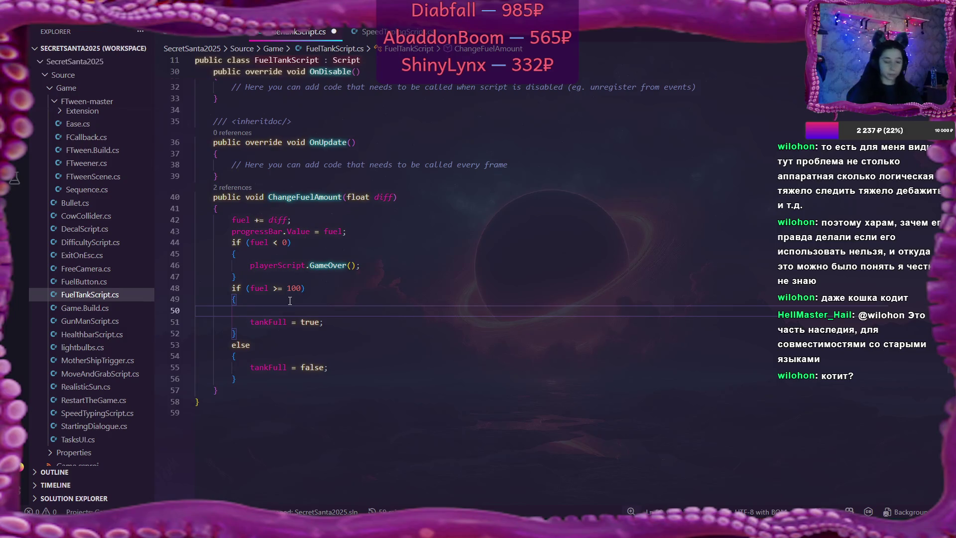
text(fuel = )
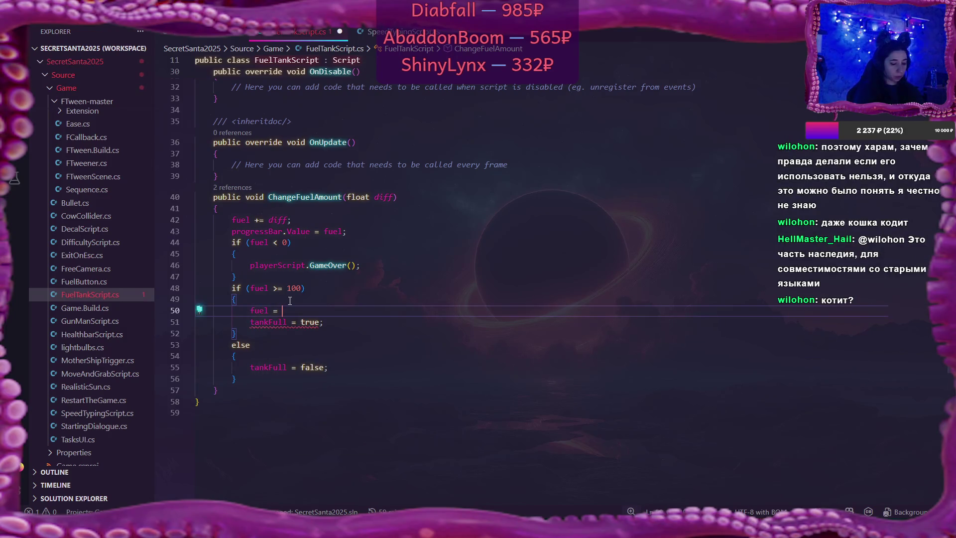
text(100;)
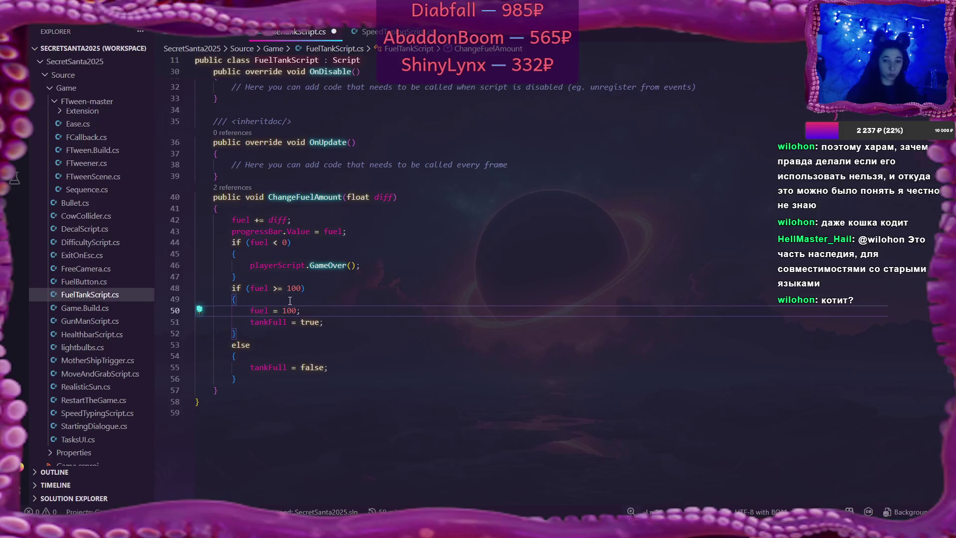
key(ctrl+s)
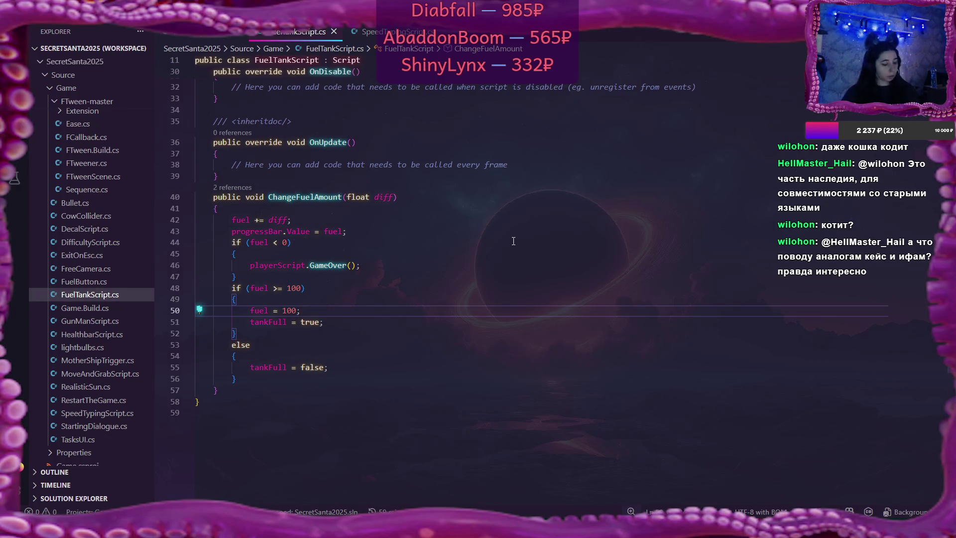
Copy the case 1 difficulty statement in DifficultyScript.cs under case 2 and change its value to 5f
click(209, 39)
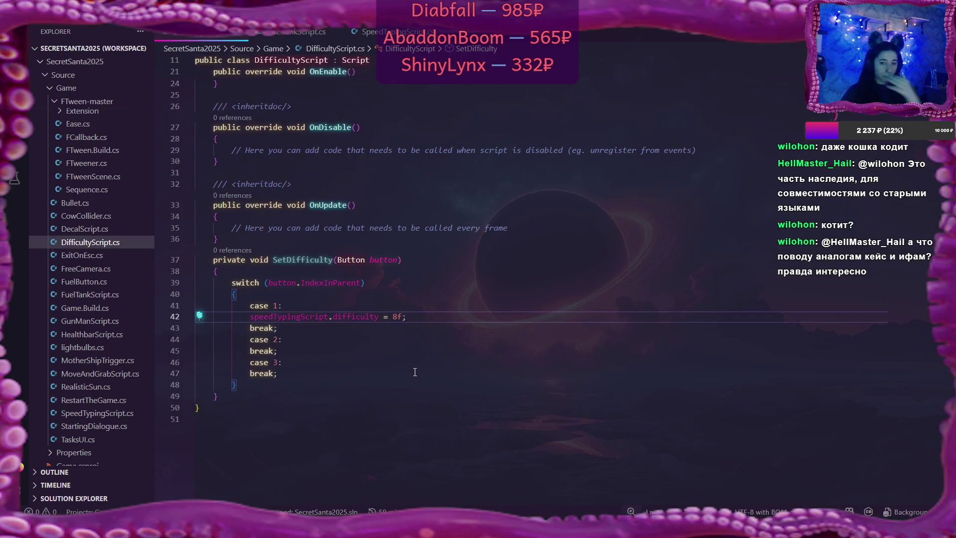
click(296, 341)
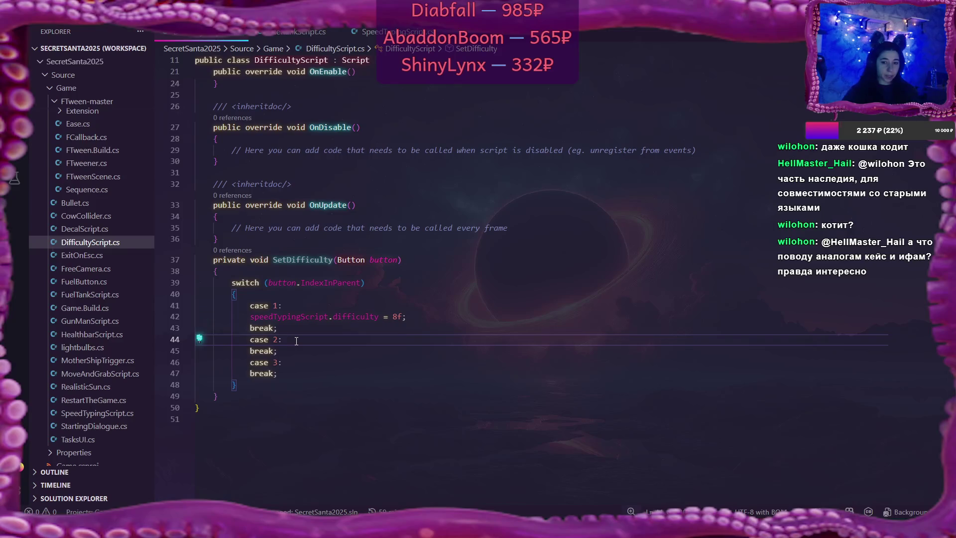
key(Return)
drag(250, 317, 411, 315)
key(ctrl+c)
click(411, 351)
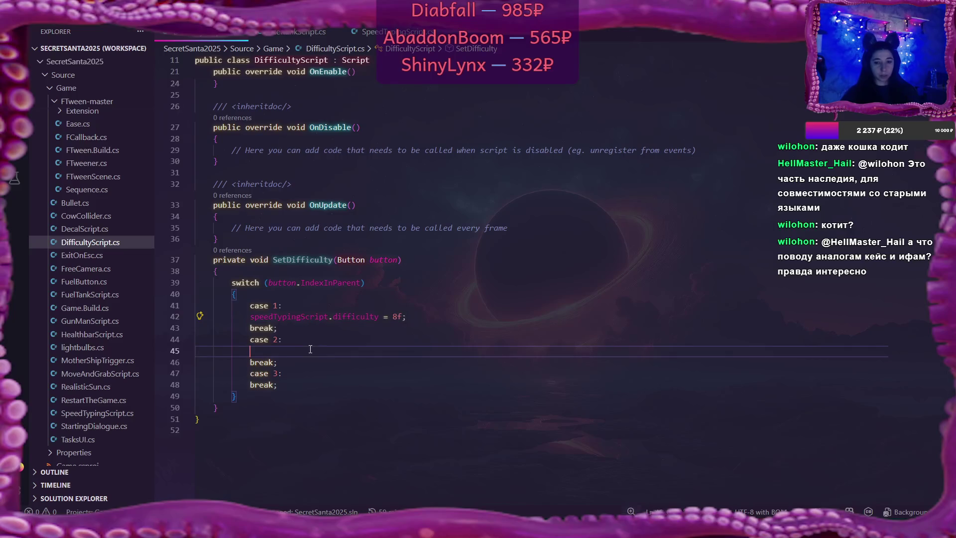
key(ctrl+v)
click(398, 351)
key(BackSpace)
text(5)
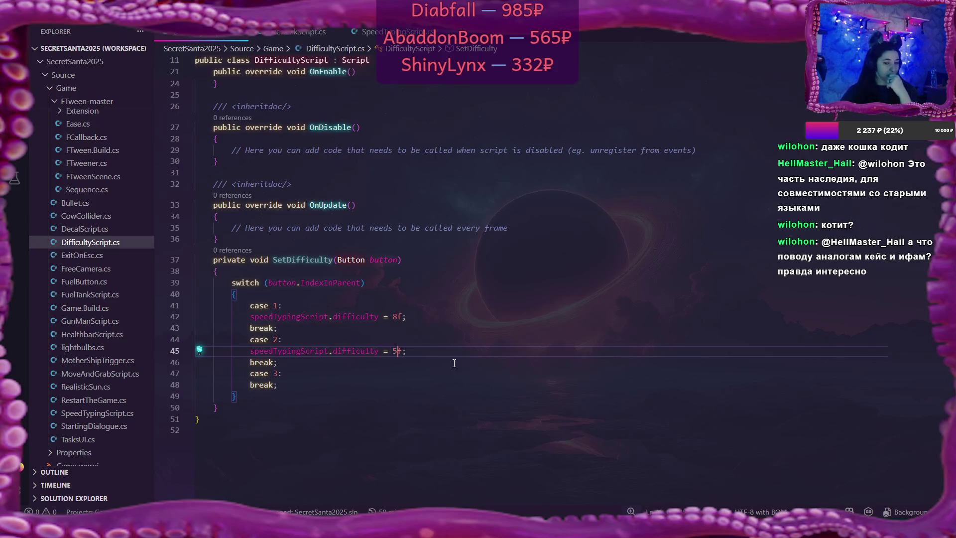
click(11, 526)
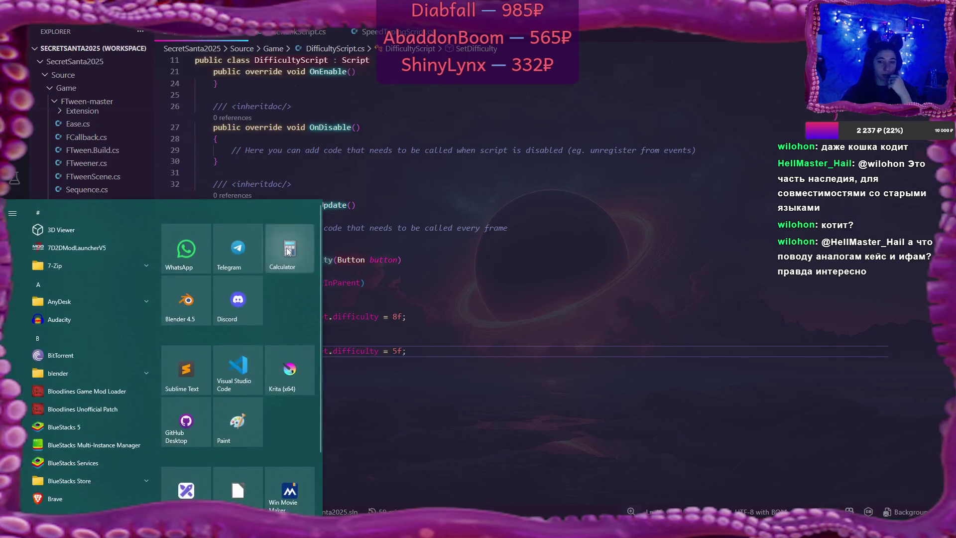
Calculate 100 / 1.6 = 62.5 in Calculator, then close it
click(287, 251)
text(100/1.6)
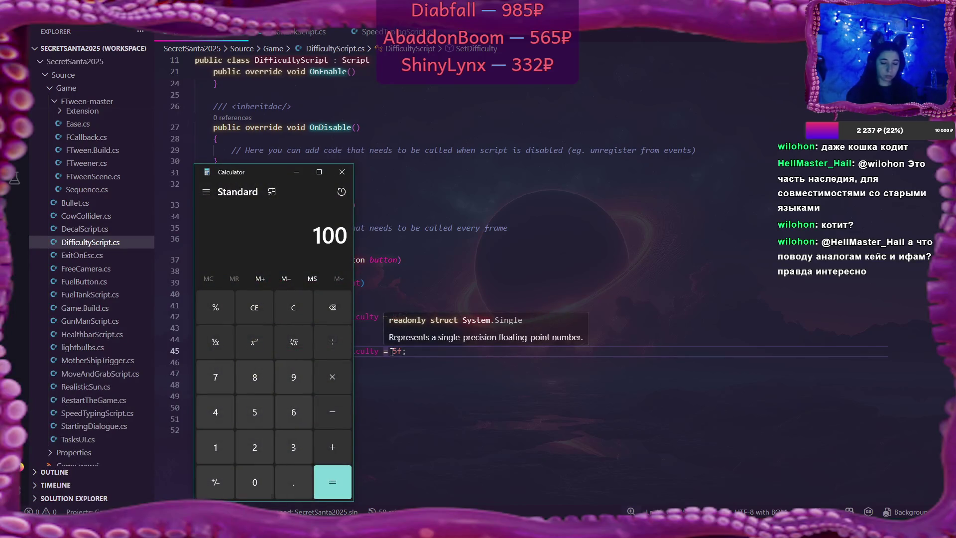
key(Return)
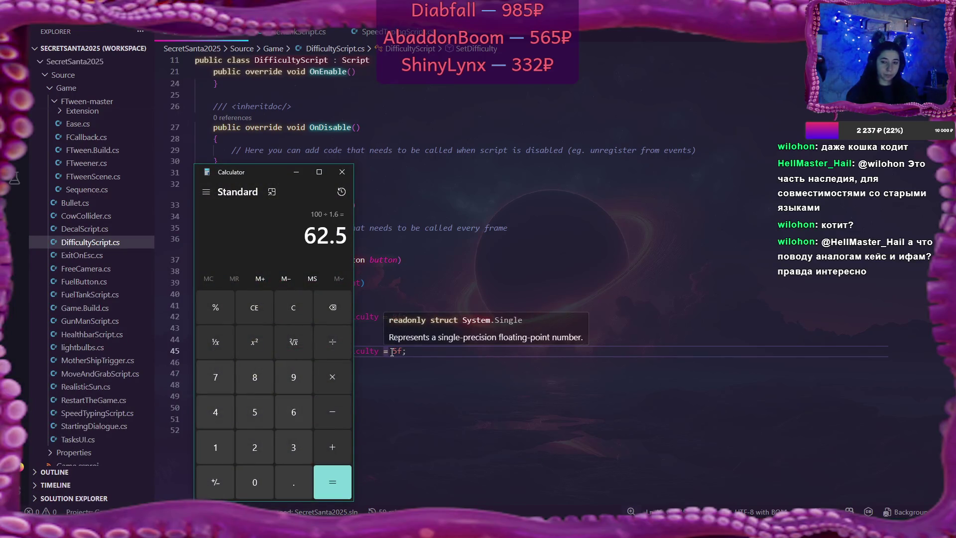
click(342, 172)
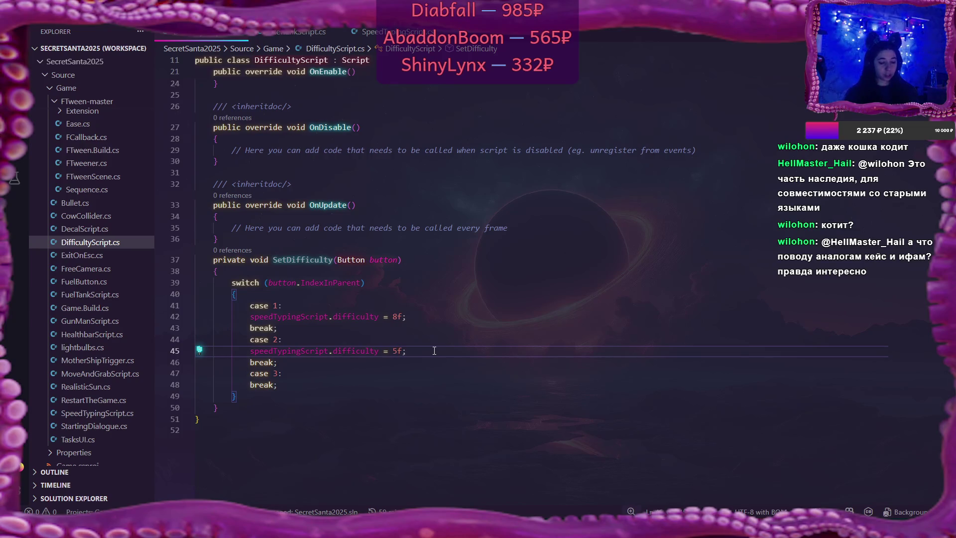
Set case 2 to 4f and paste the difficulty statement under case 3 with value 1f
key(BackSpace)
text(4)
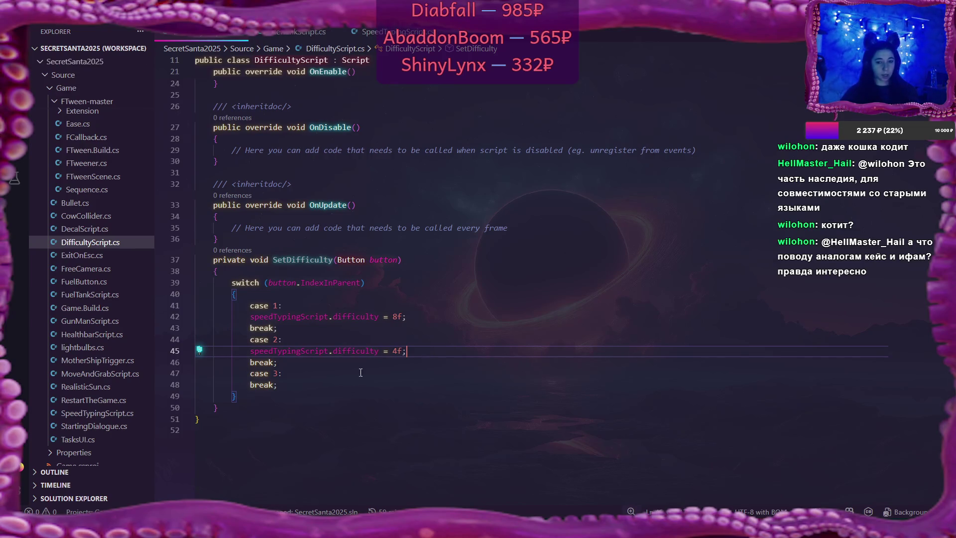
click(304, 370)
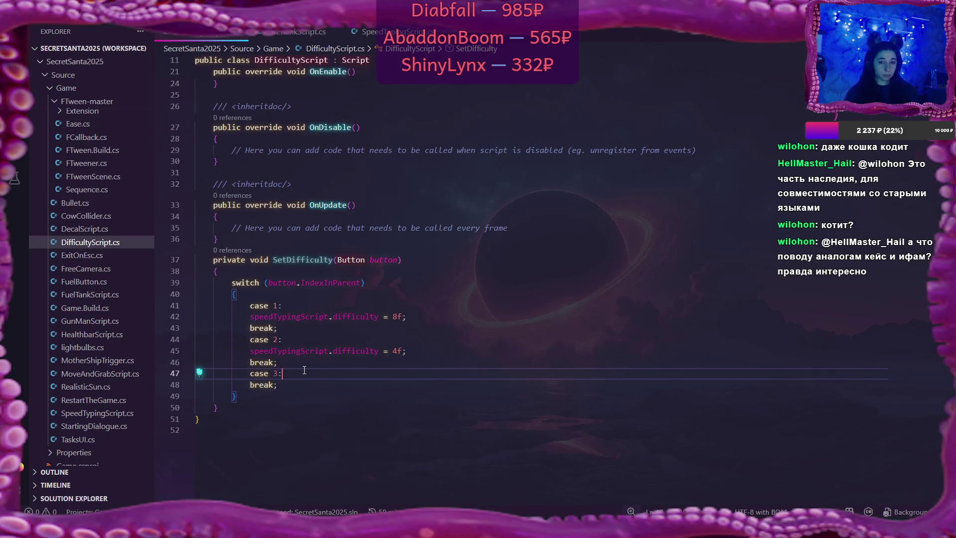
key(Return)
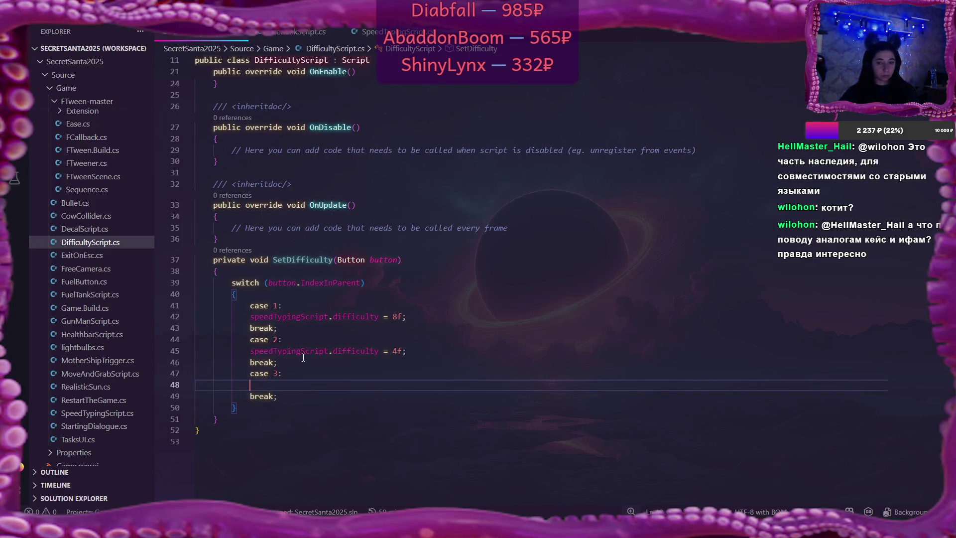
key(ctrl+v)
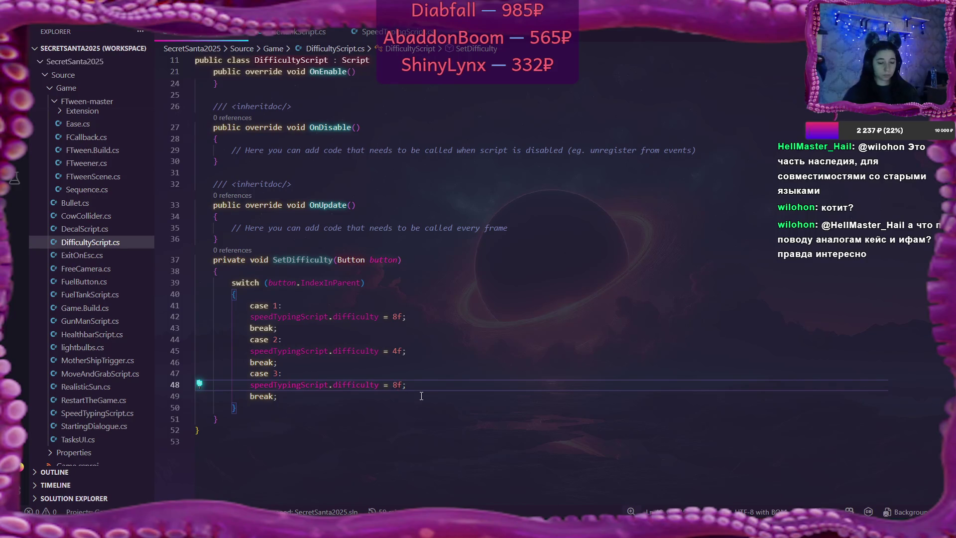
key(Left)
key(Left)
key(BackSpace)
text(1)
key(End)
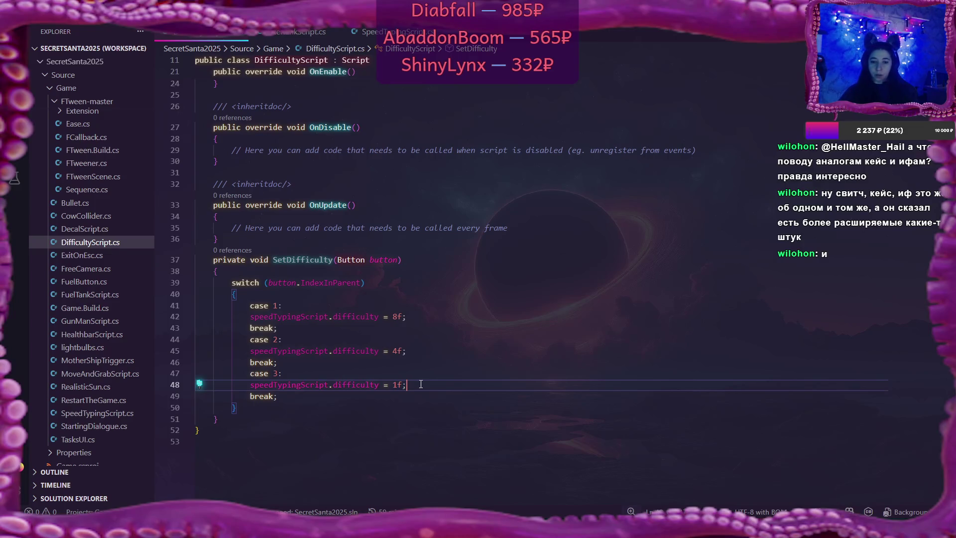
Delete the stray 'de' line after the switch, then go to line 25 of SpeedTypingScript.cs
click(312, 399)
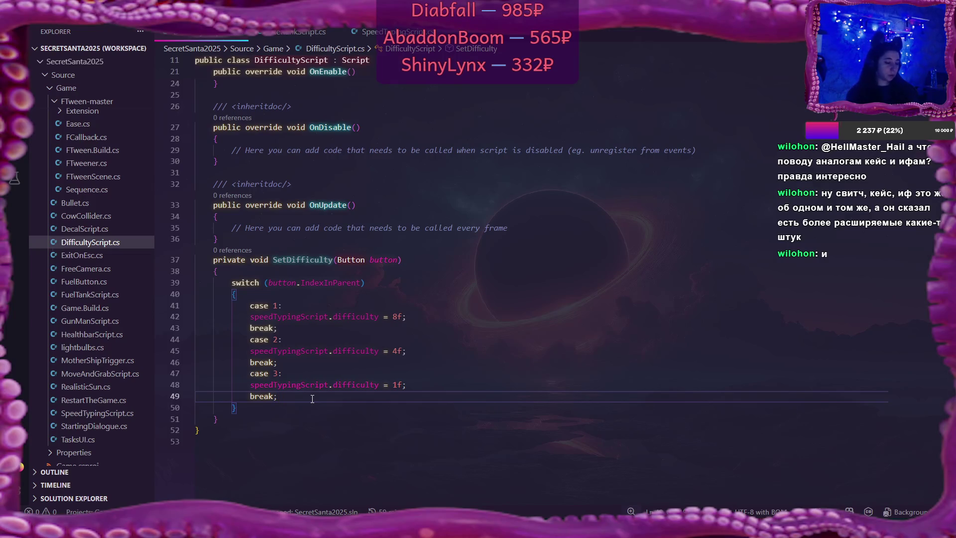
key(Return)
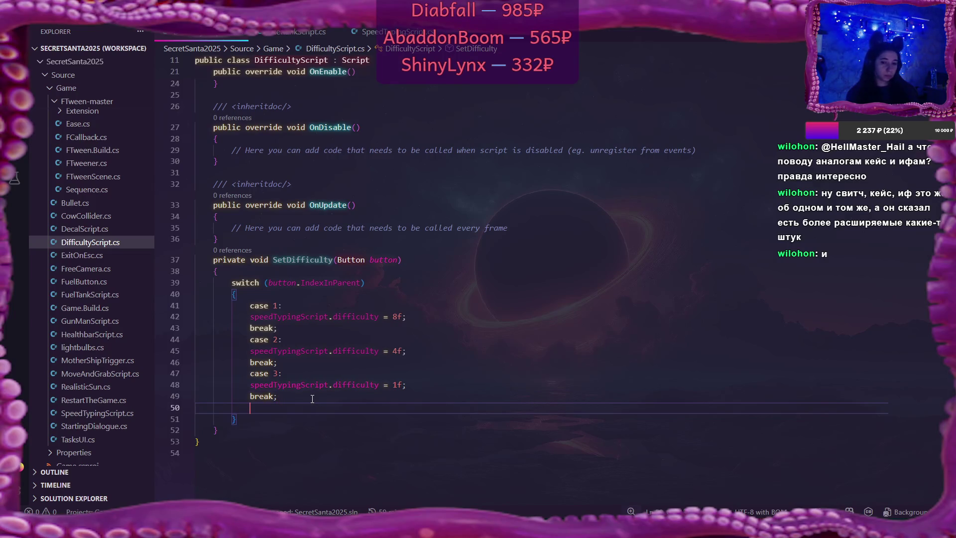
text(de)
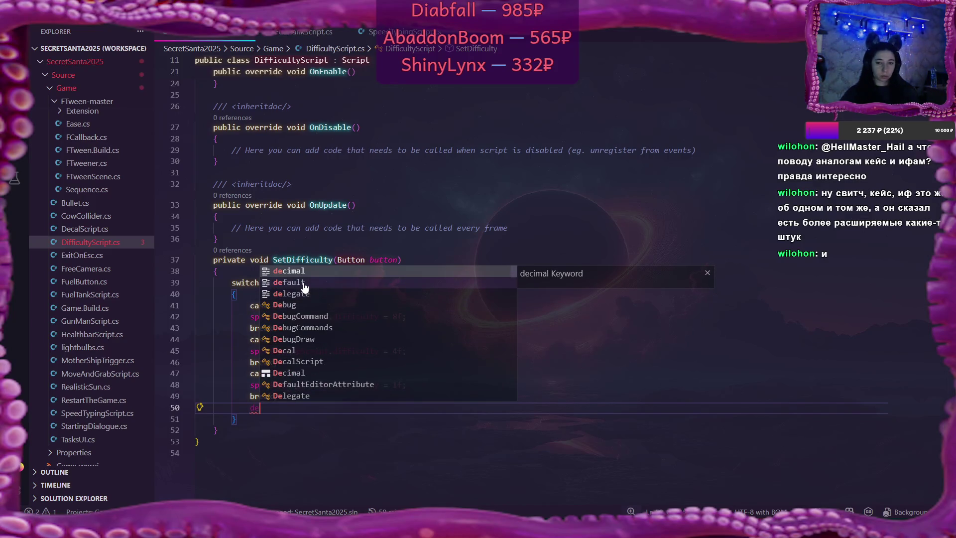
click(301, 416)
click(289, 401)
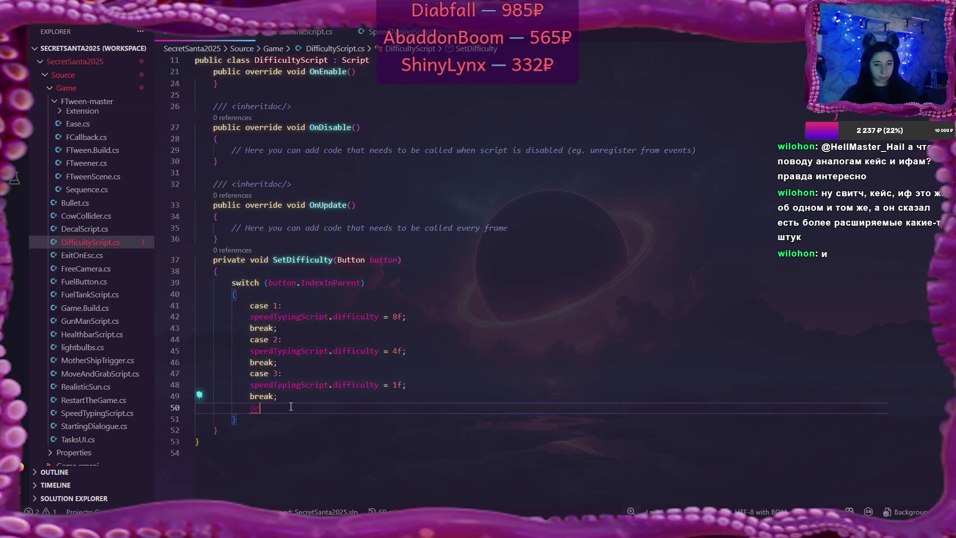
key(BackSpace)
key(BackSpace)
click(290, 398)
key(Delete)
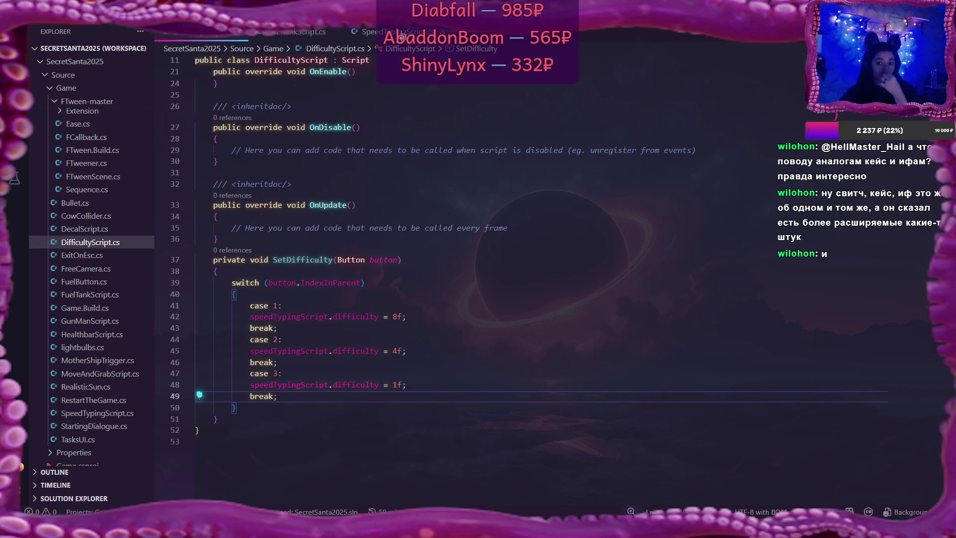
click(402, 33)
click(320, 297)
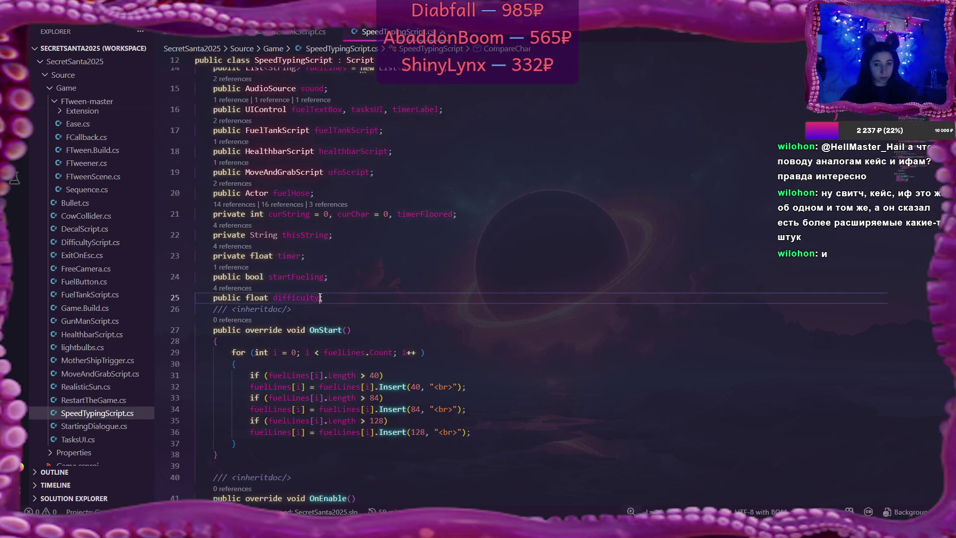
Append '= 1f' to the difficulty field declaration in SpeedTypingScript.cs
text(= 1f)
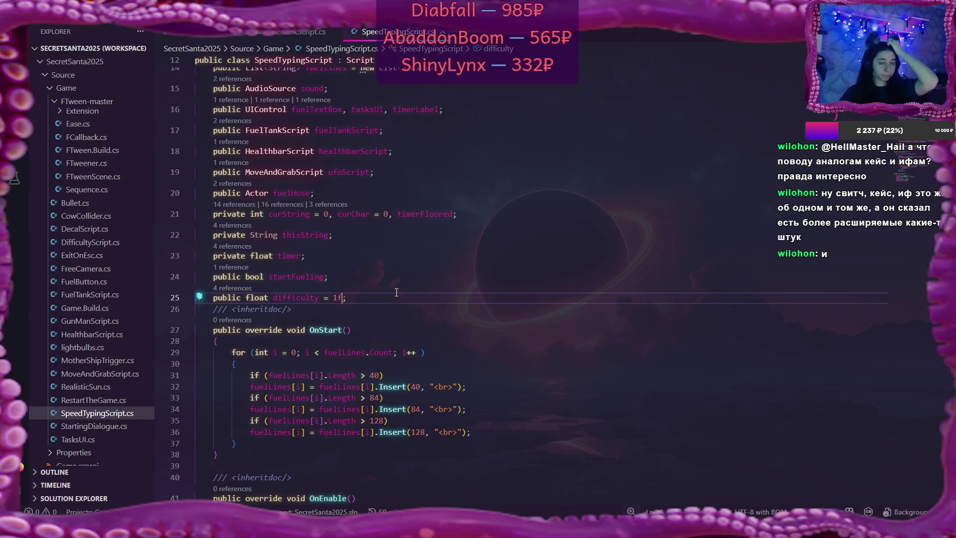
click(198, 36)
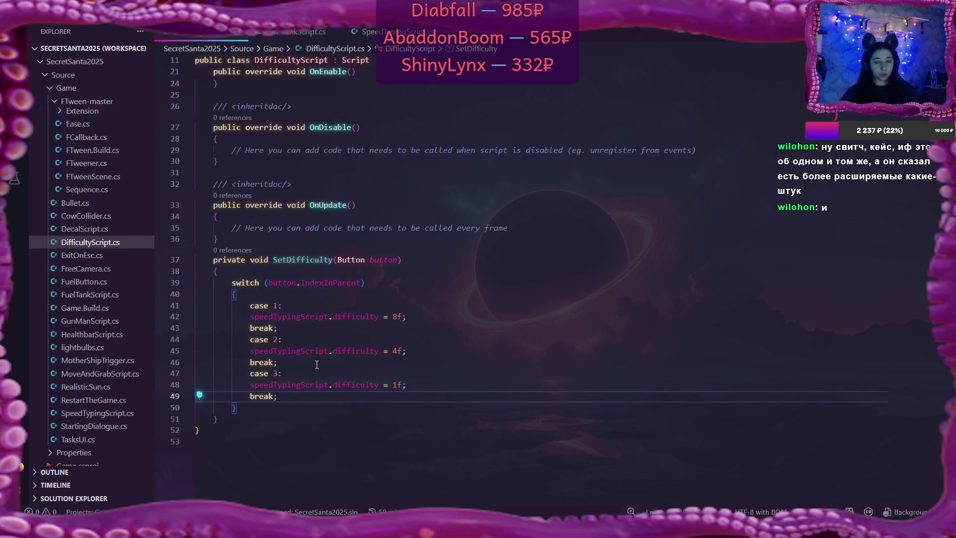
Add ', startingDialogue' after 'hard' in DifficultyScript's public UIControl declaration
click(250, 408)
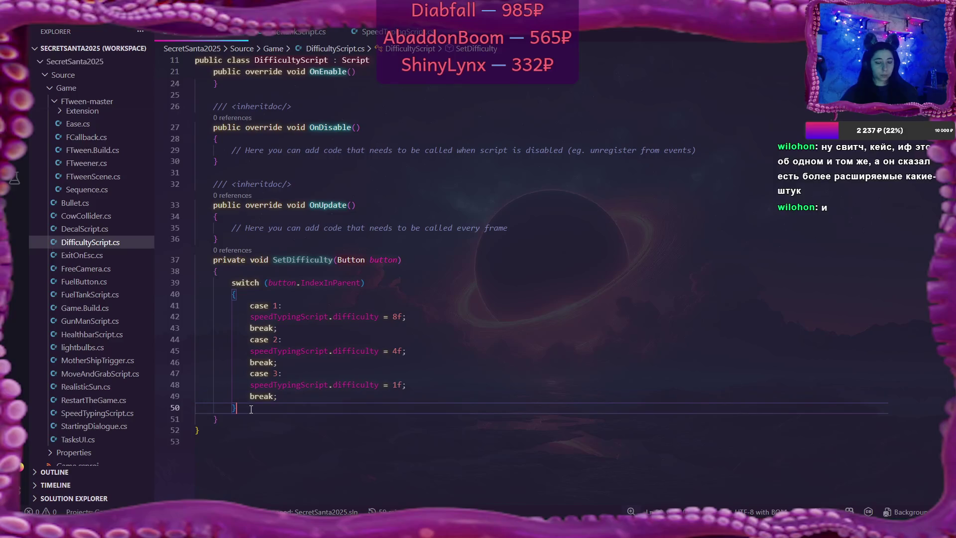
key(Return)
scroll(511, 323, up, 6)
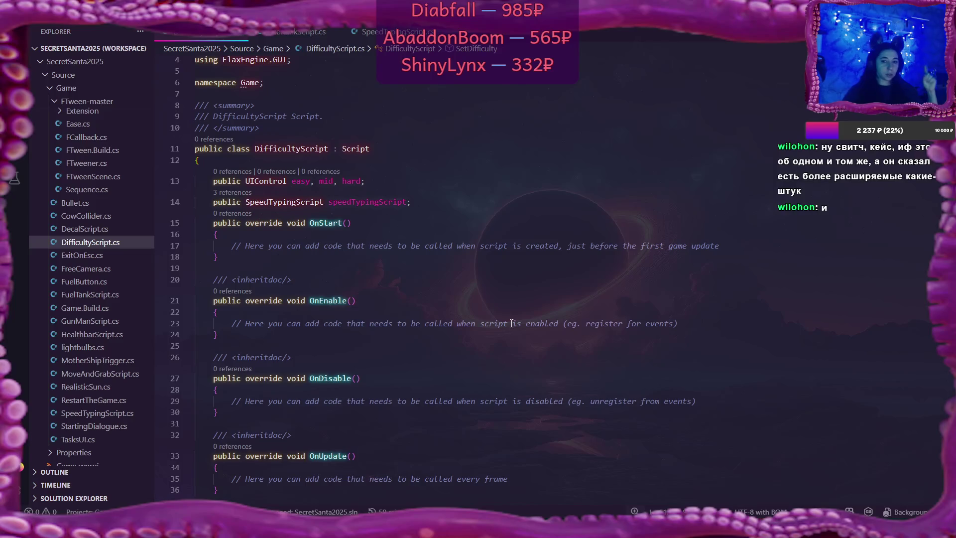
click(434, 204)
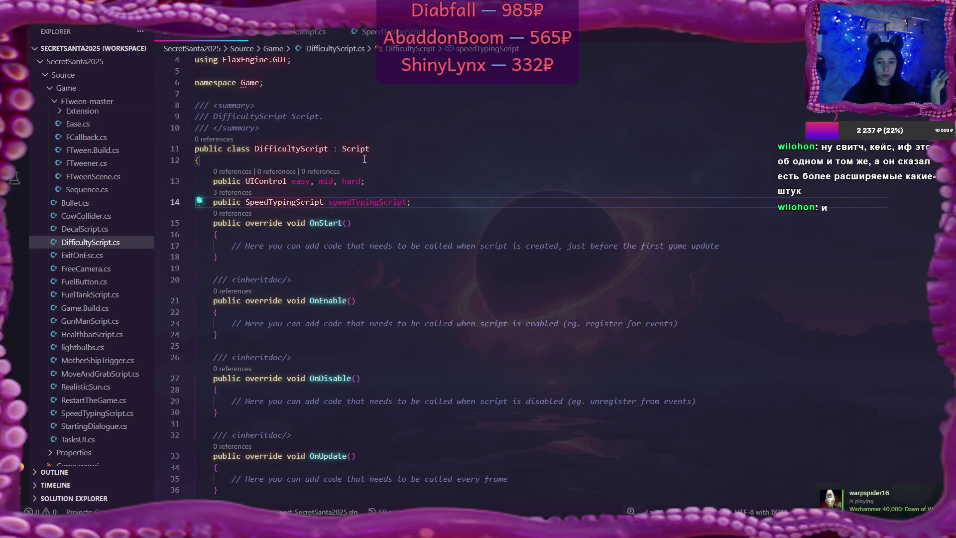
key(Up)
key(Left)
text(, )
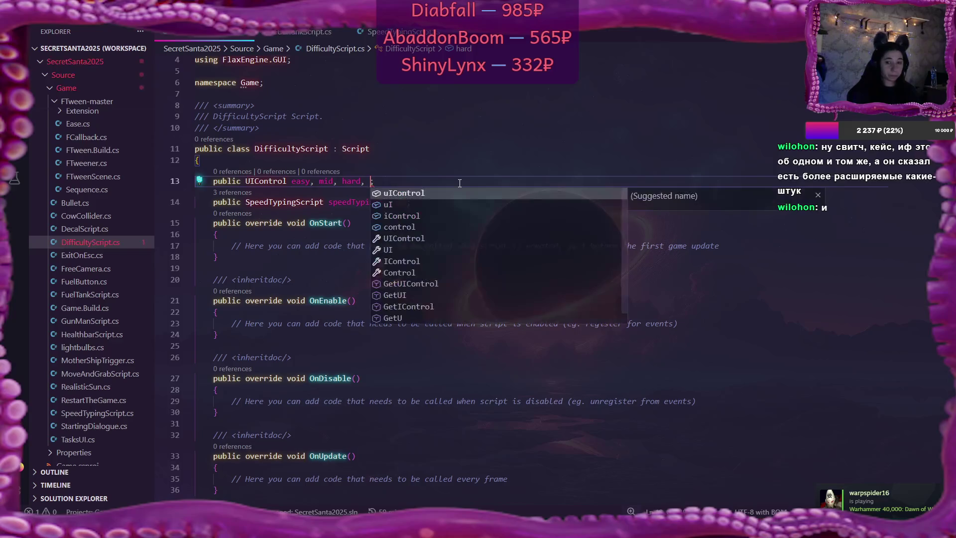
text(startingD)
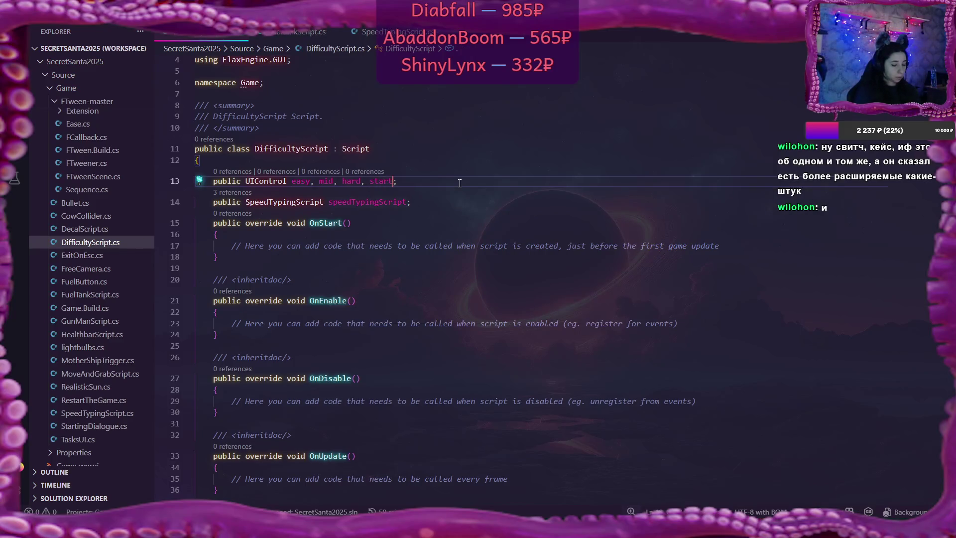
text(ialogue)
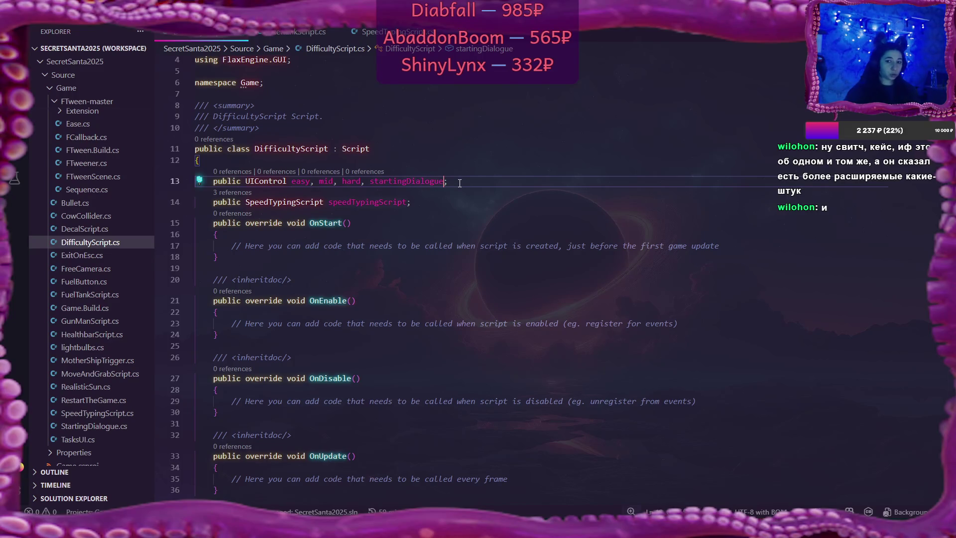
scroll(452, 307, down, 3)
scroll(451, 307, down, 5)
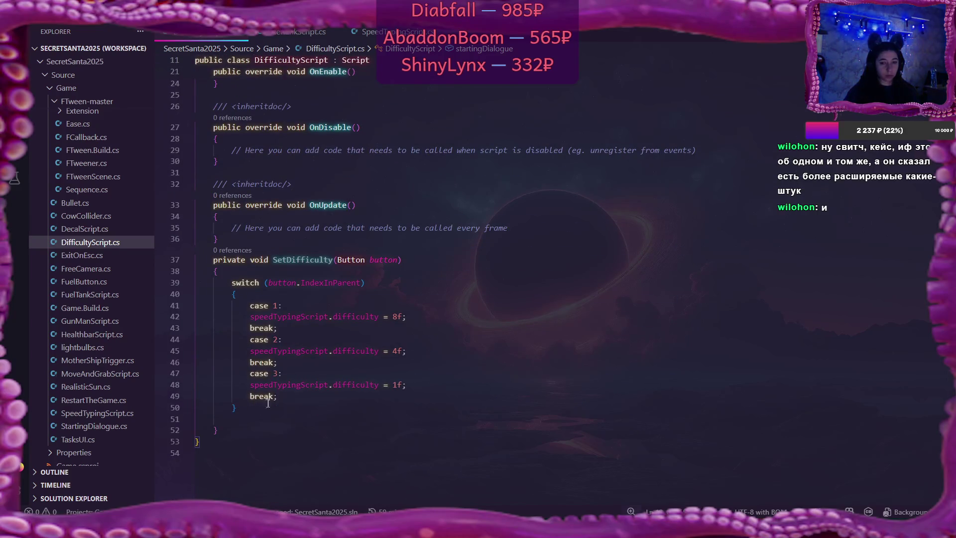
Add 'startingDialogue.IsActive = true;' after the switch block
click(254, 419)
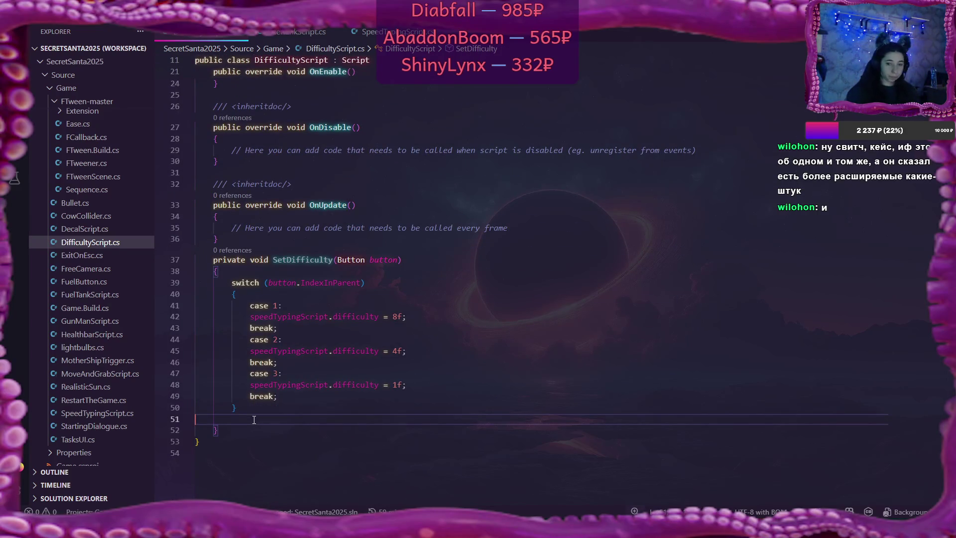
click(257, 407)
key(Return)
text(star)
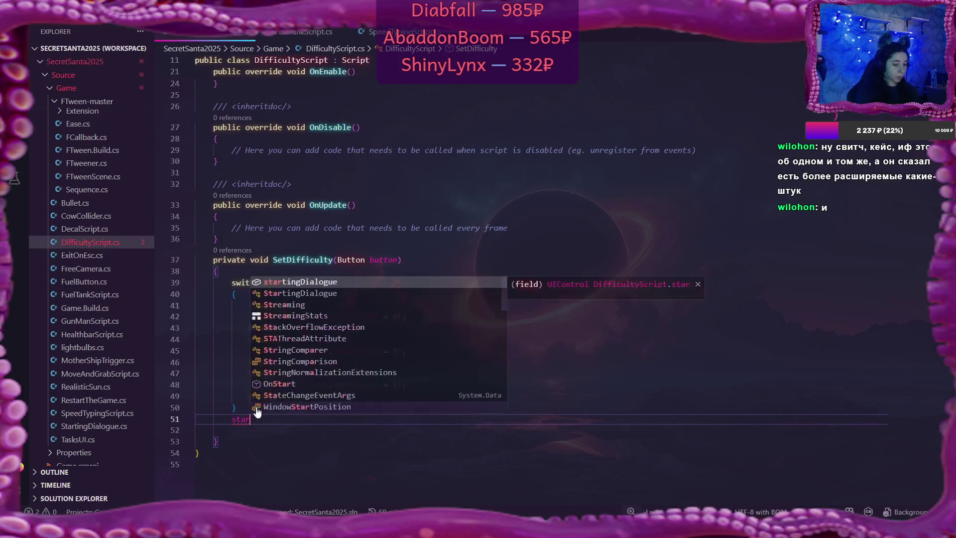
text(tingDialogue.Is)
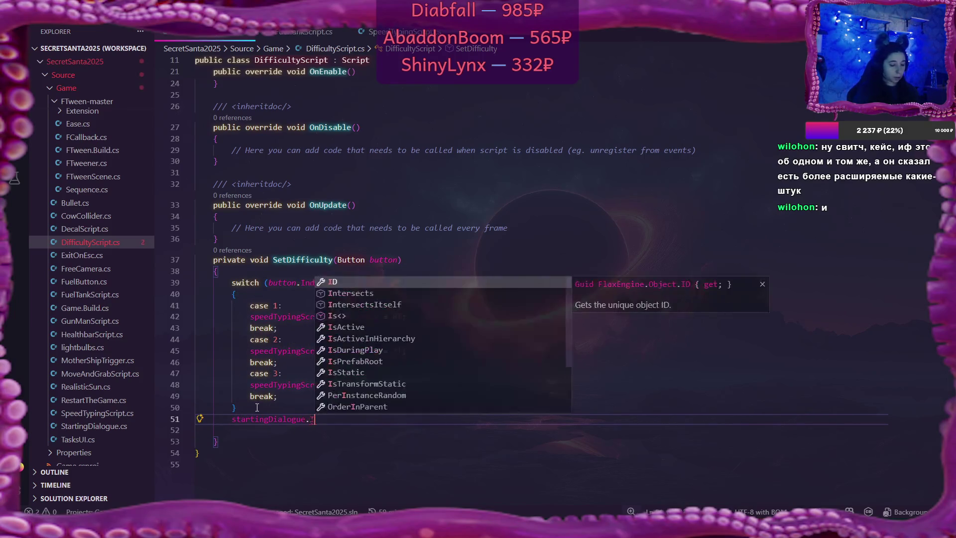
key(Down)
key(Return)
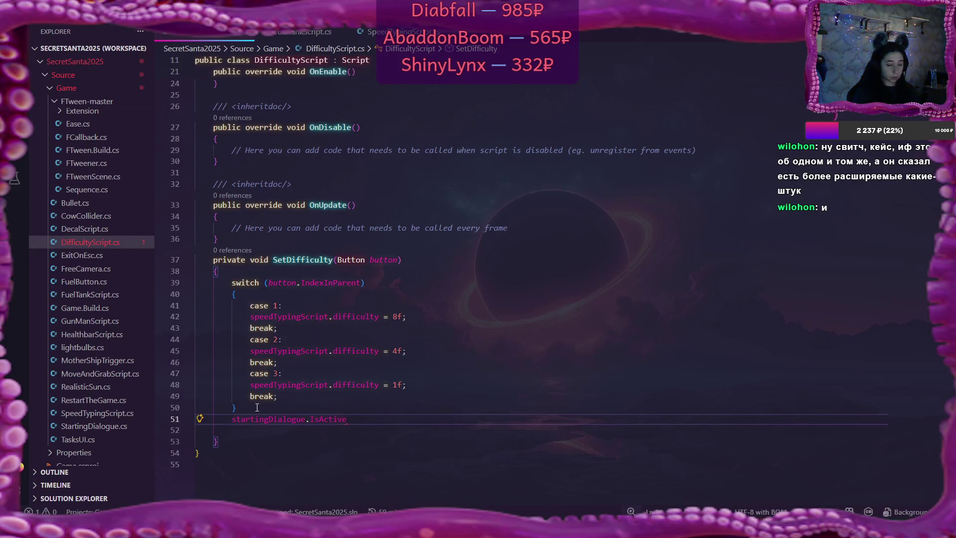
text( = true)
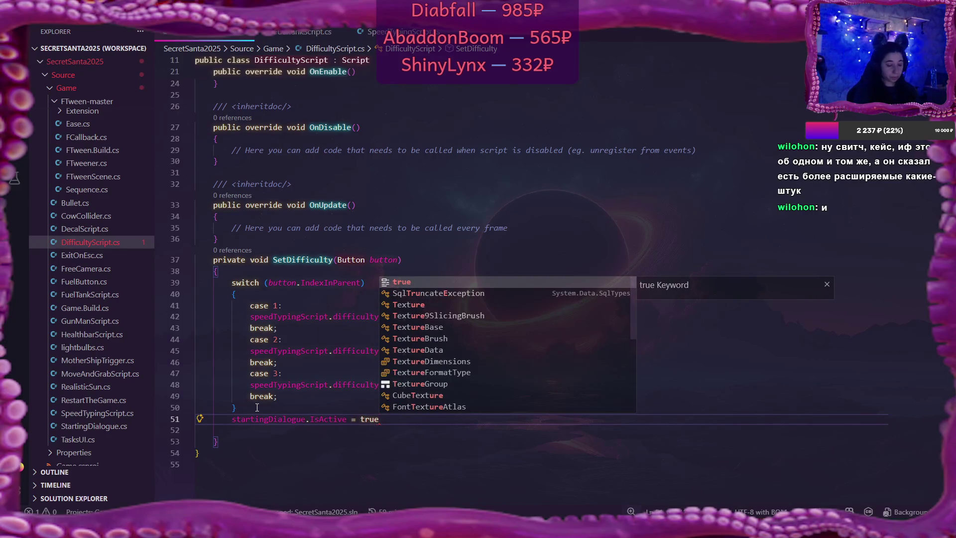
text(;)
key(Return)
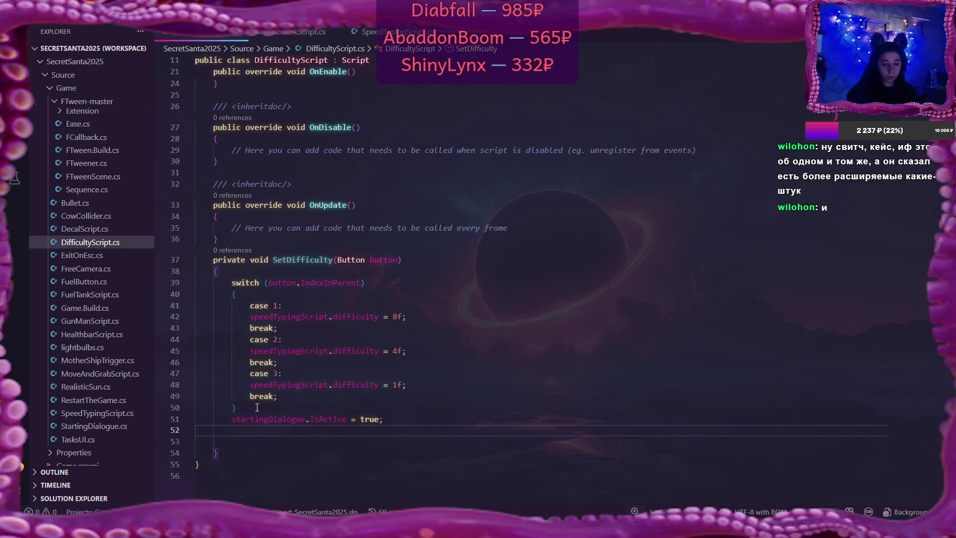
key(Delete)
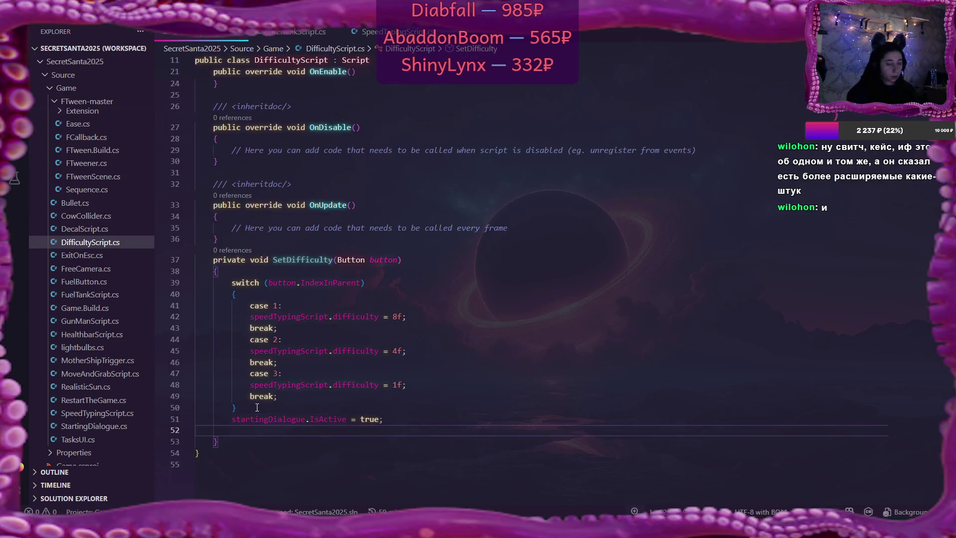
Add 'Actor.IsActive = false;' below it, then return to the Flax editor
text(Actor)
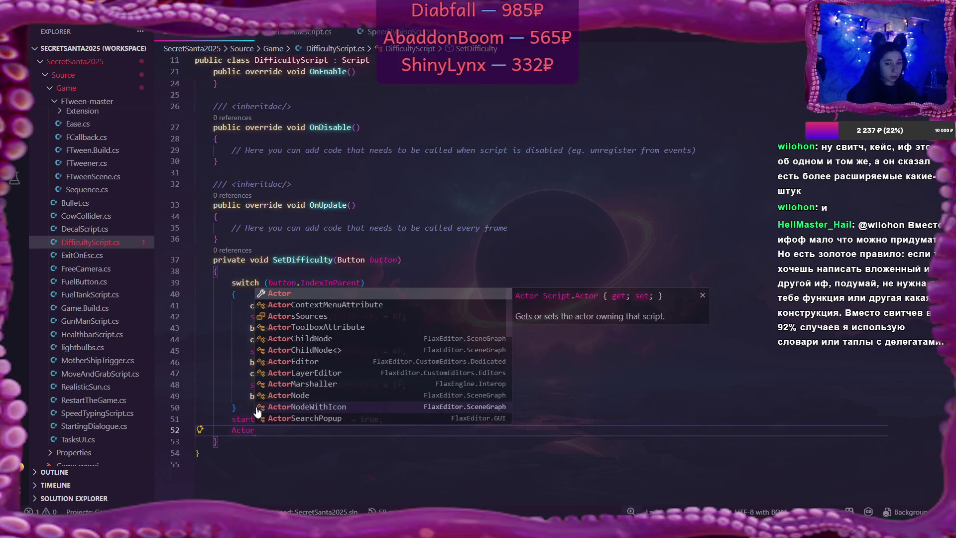
text(.Is)
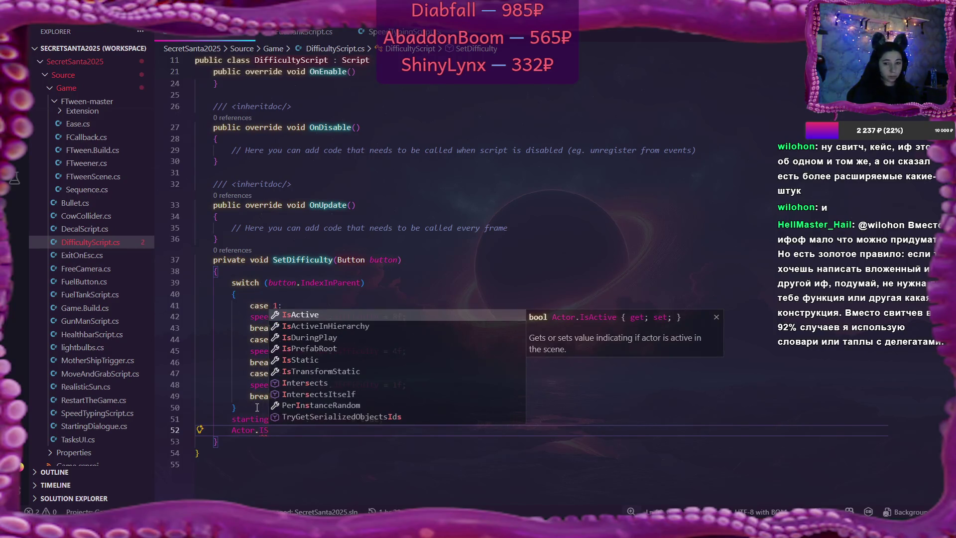
key(Tab)
text(false;)
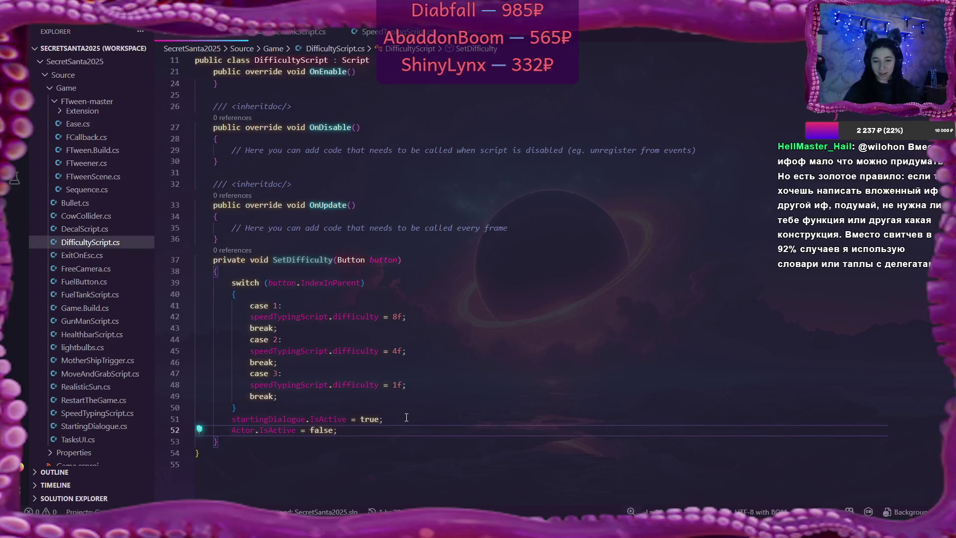
scroll(406, 417, up, 6)
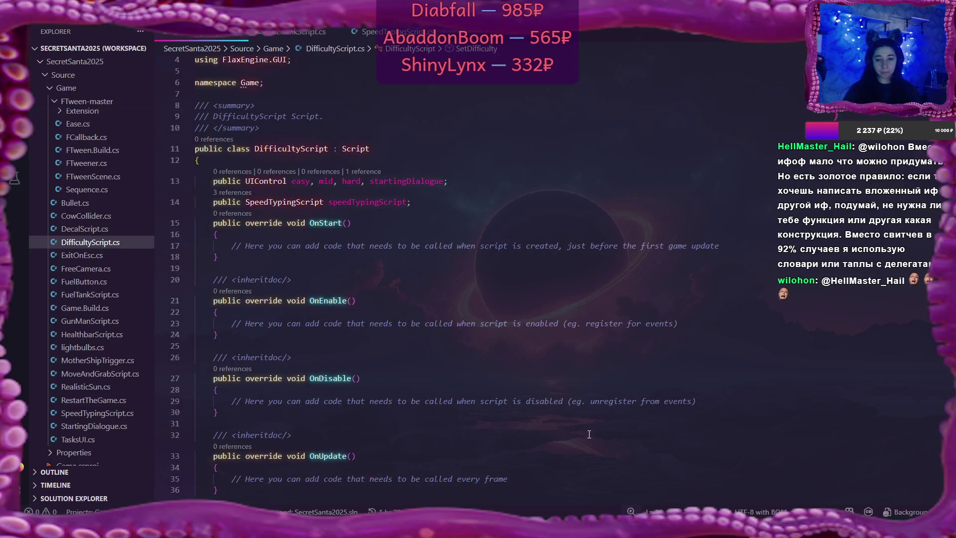
key(alt+Tab)
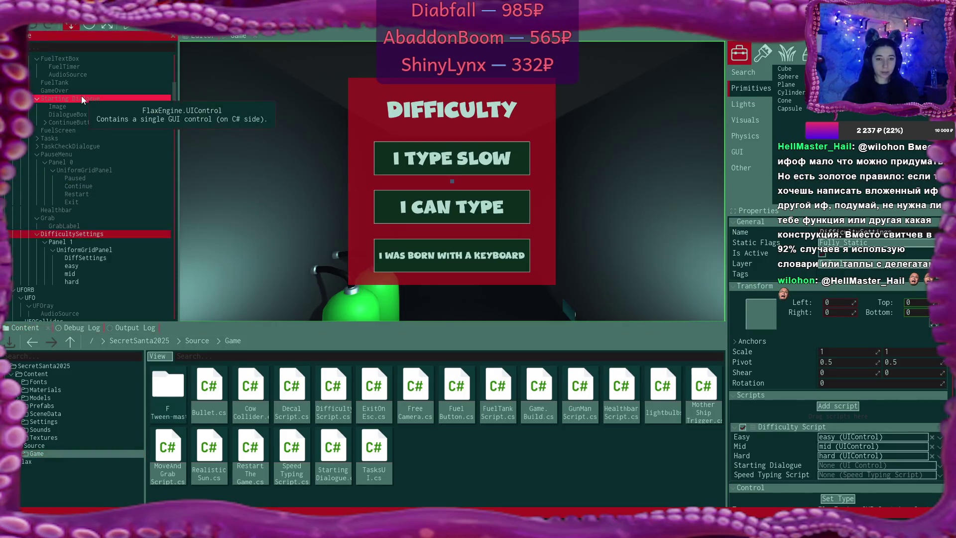
Link the Starting Dialogue control and FuelTextBox's SpeedTypingScript to Difficulty Script, then view the Debug Log
mouse_move(82, 95)
mouse_down()
mouse_move(400, 230)
mouse_move(842, 466)
mouse_up()
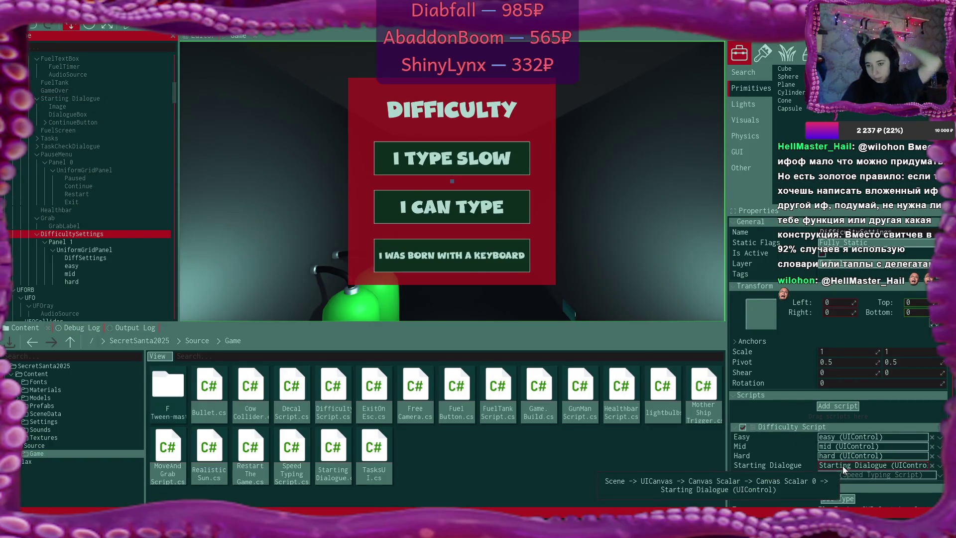
click(940, 475)
click(692, 382)
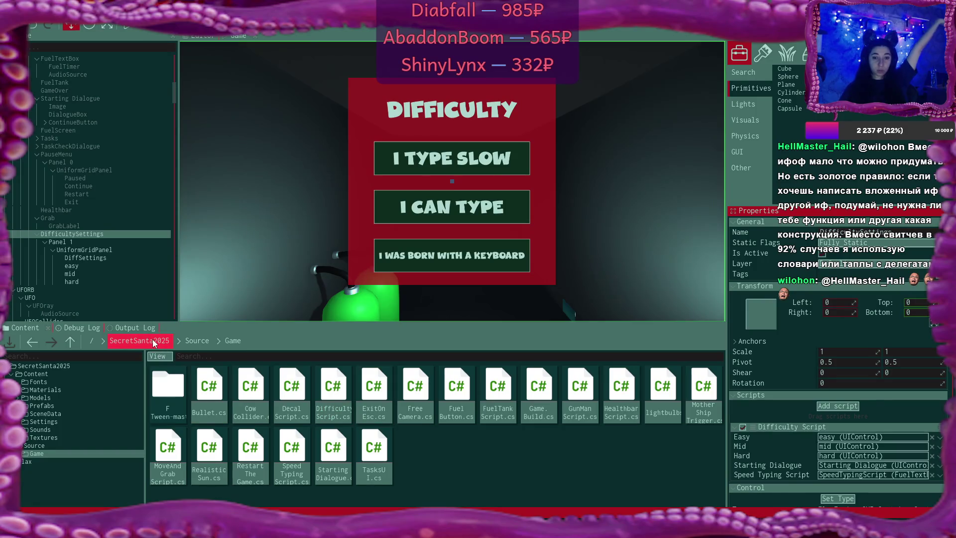
click(75, 328)
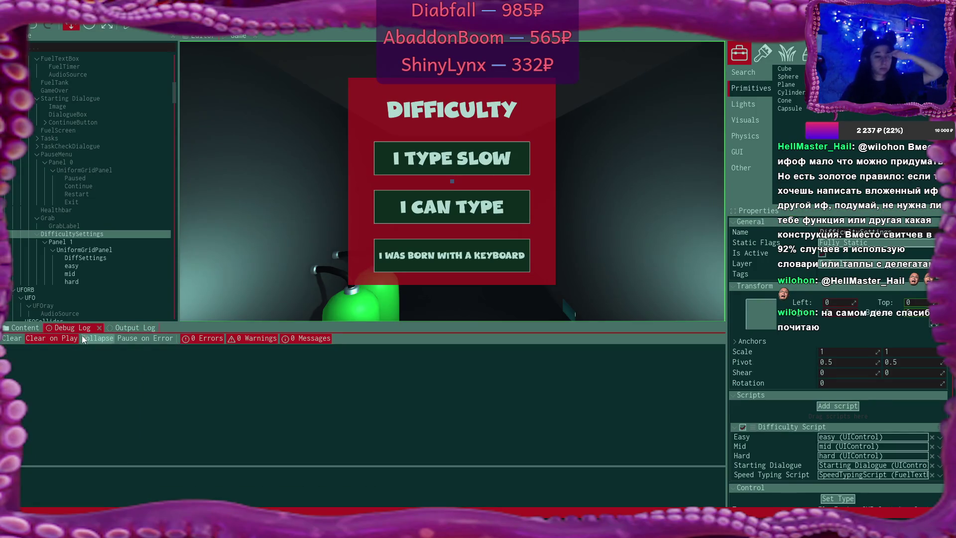
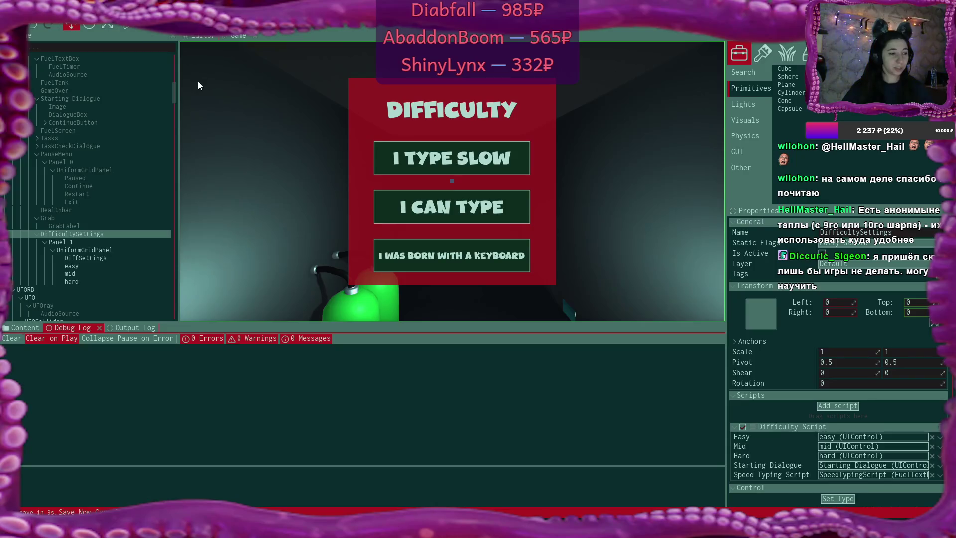
Play the game, try the I TYPE SLOW option, then bring up DifficultyScript.cs in the code editor
click(126, 27)
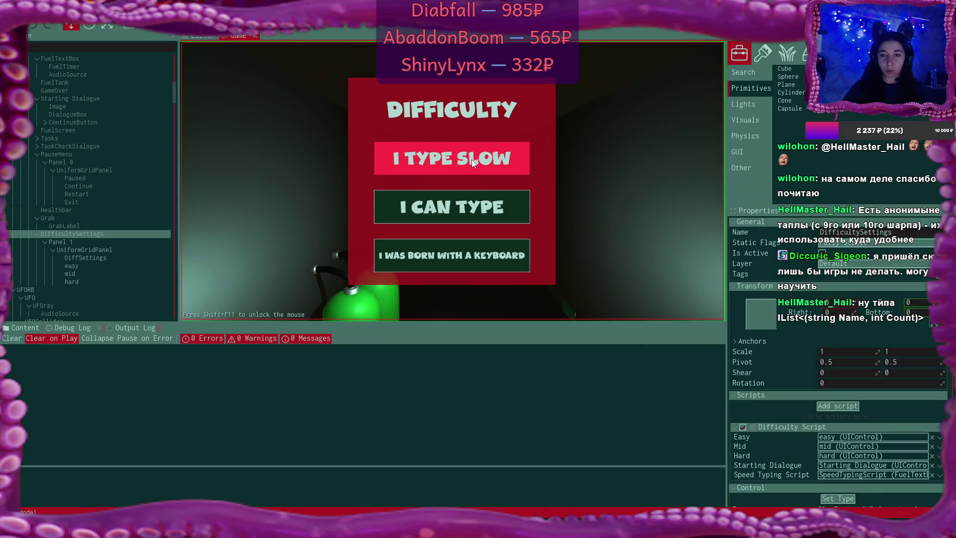
click(471, 159)
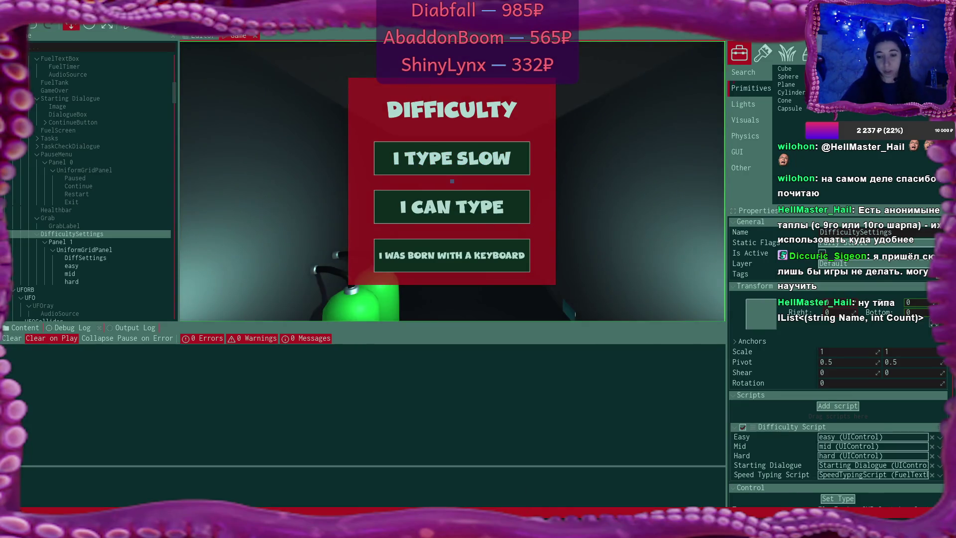
key(alt+Tab)
scroll(391, 256, down, 5)
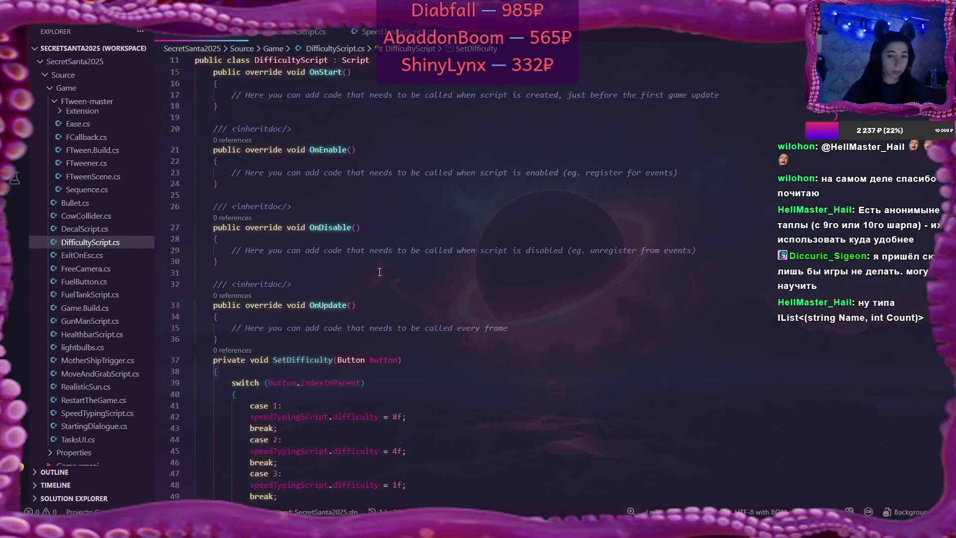
Replace OnStart's placeholder comment with easy.Get<Button>().ButtonClicked += SetDifficulty
scroll(379, 272, down, 3)
scroll(379, 271, up, 5)
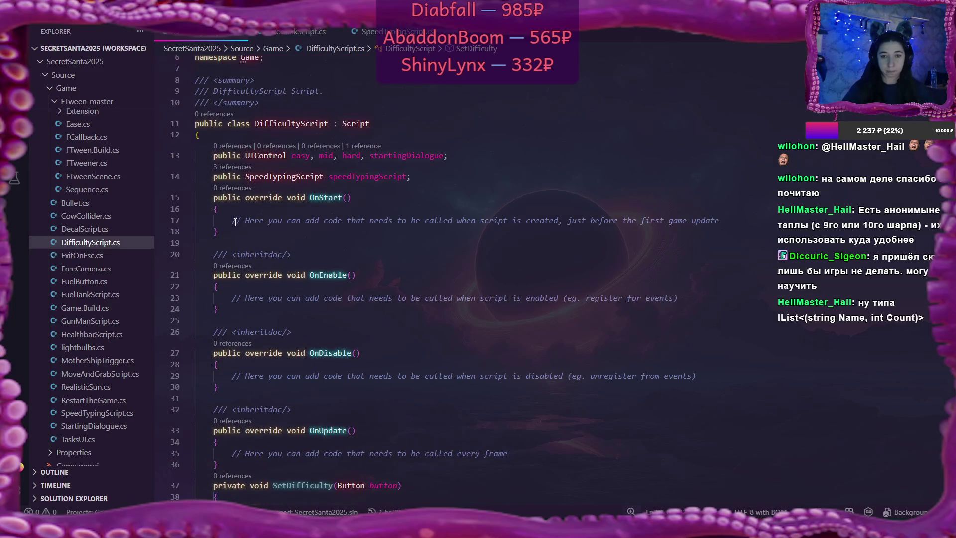
drag(232, 220, 720, 220)
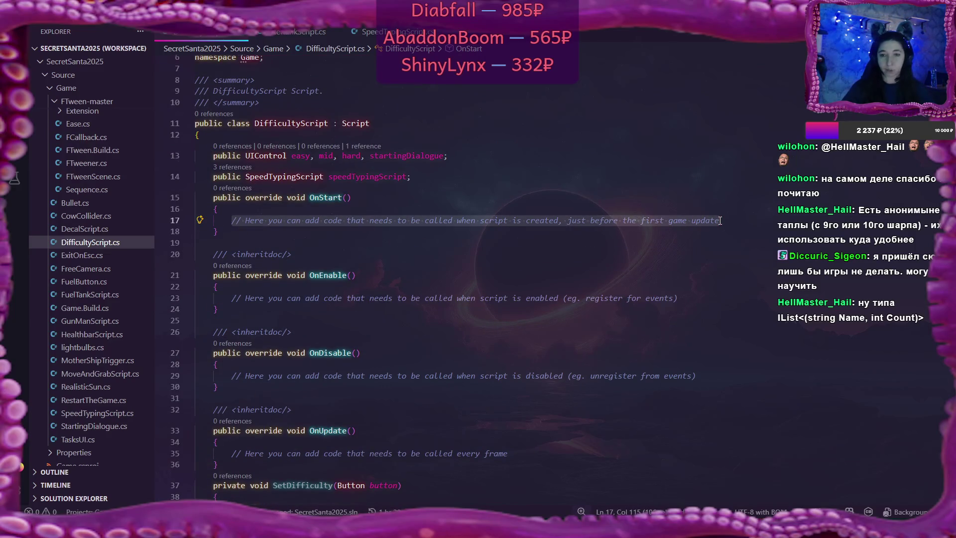
text(easy)
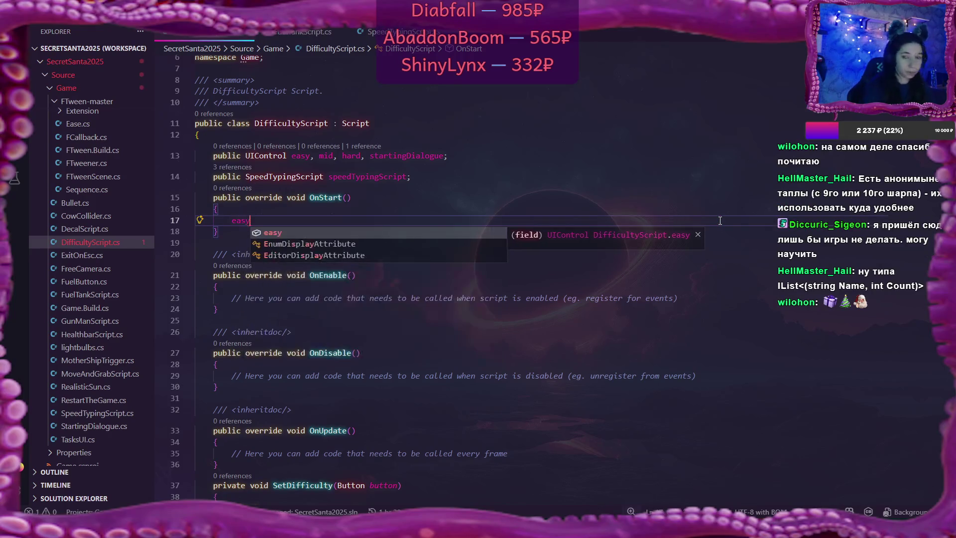
text(.G)
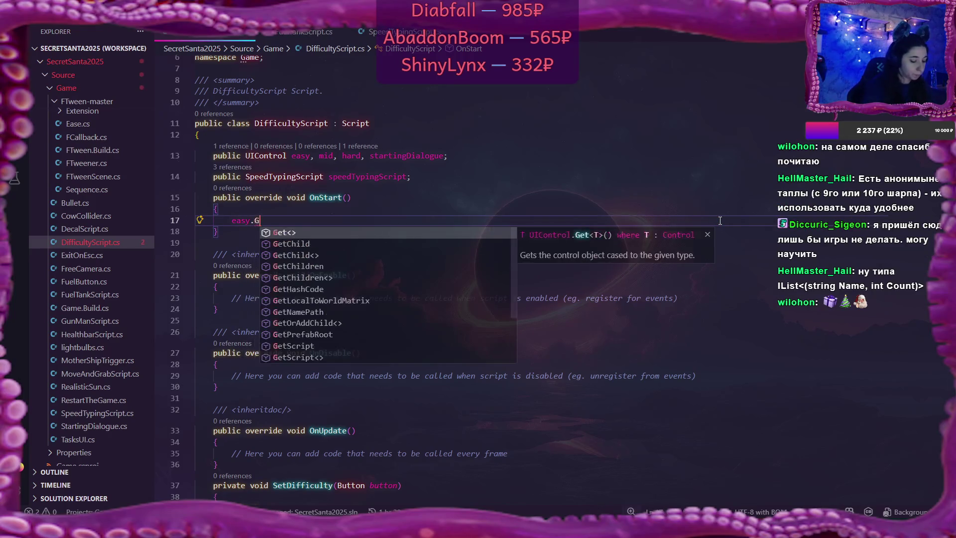
text(et<Butt)
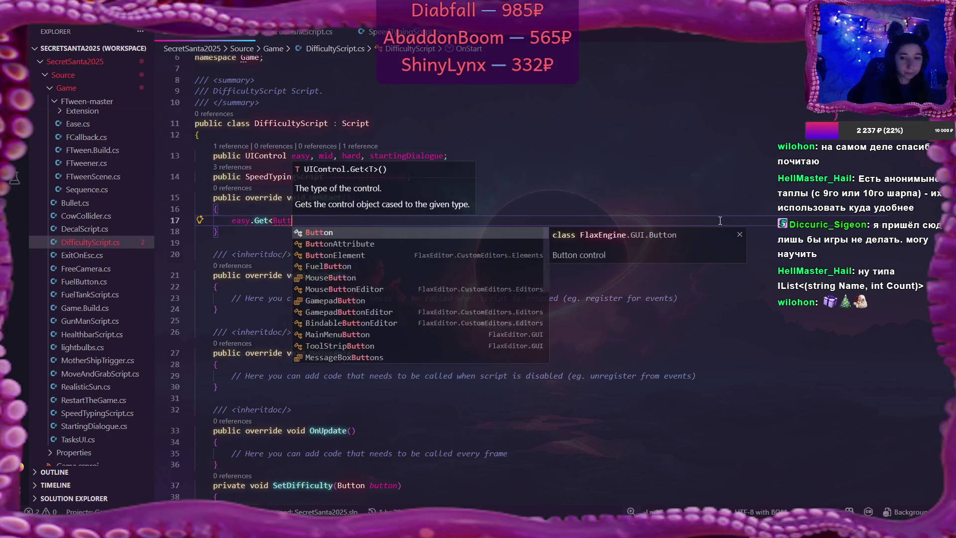
text(on>().)
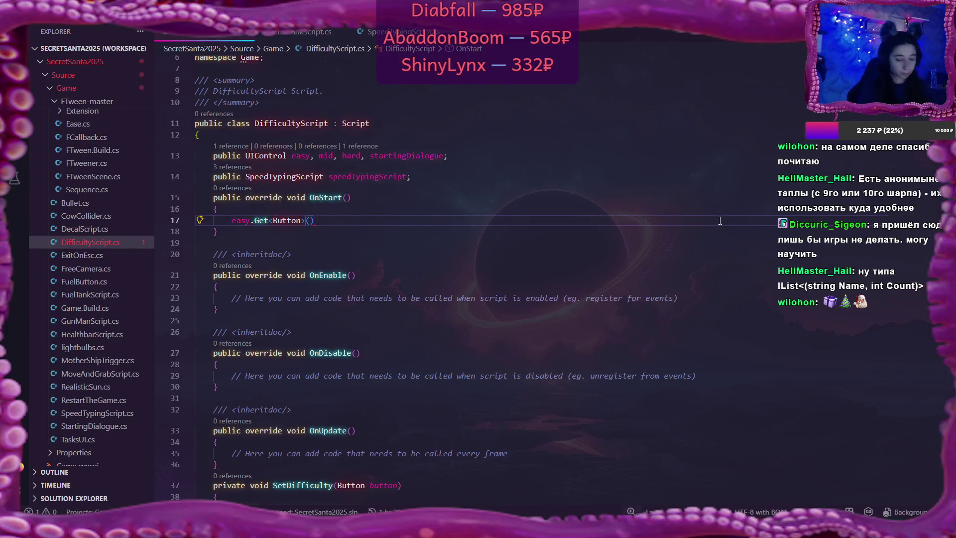
text(Butt)
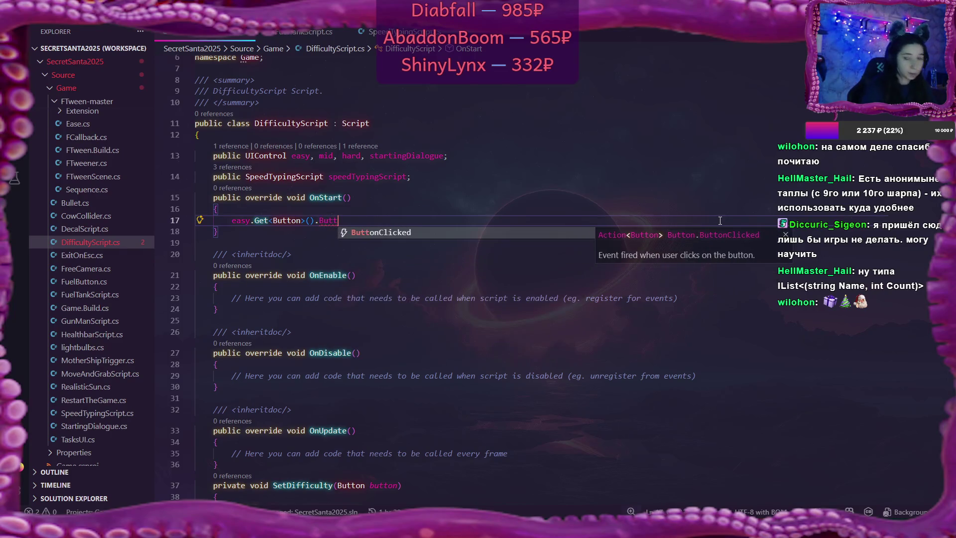
key(Tab)
text(+=)
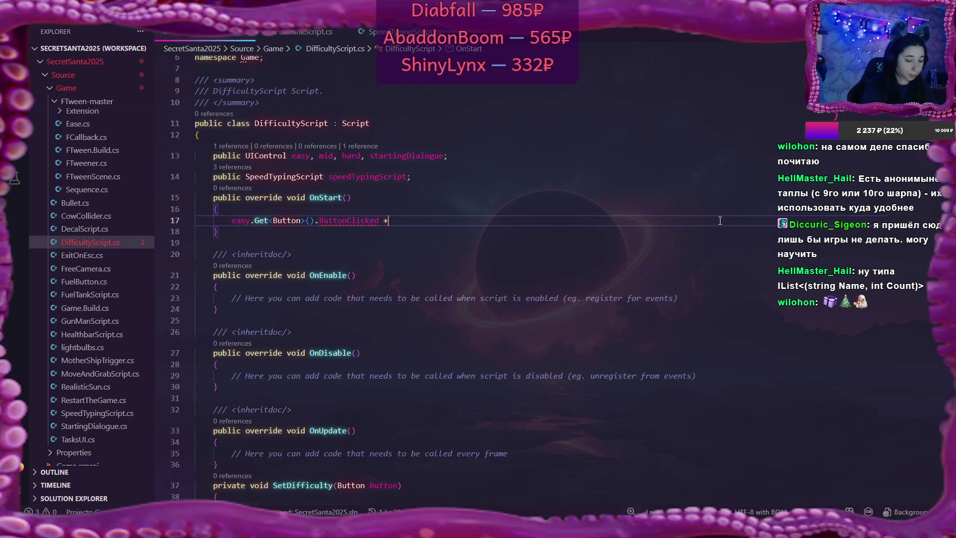
text( Set)
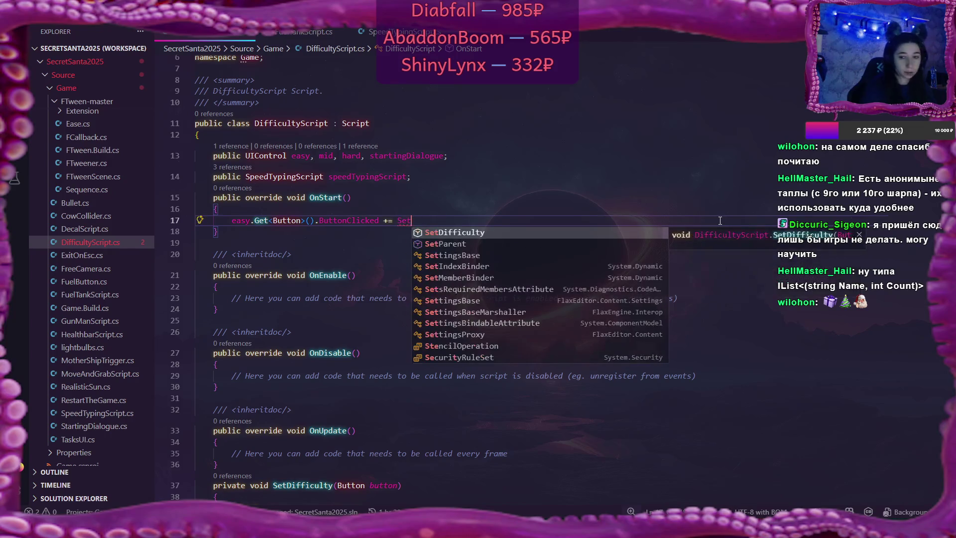
key(Tab)
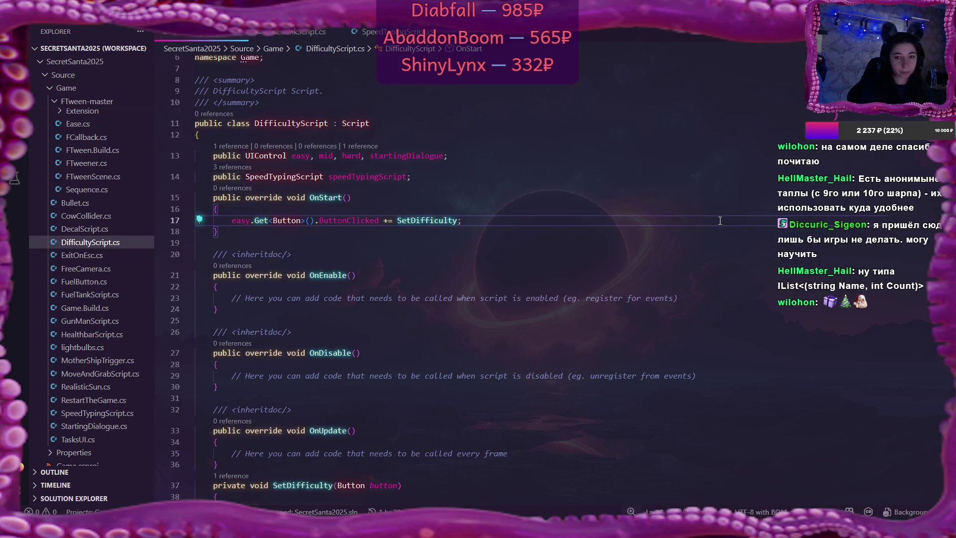
key(Return)
Add the same ButtonClicked += SetDifficulty; hookups for the mid and hard buttons
text(mi)
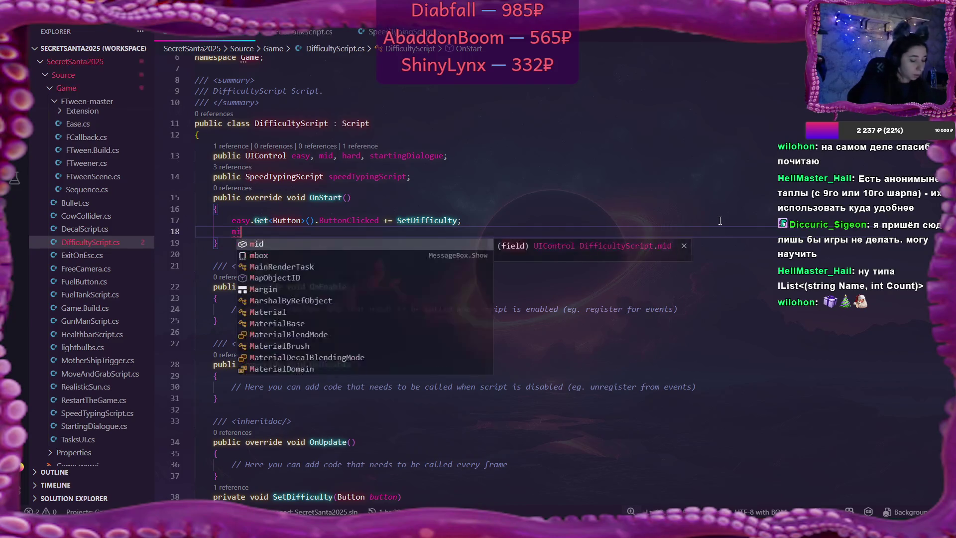
text(d.G)
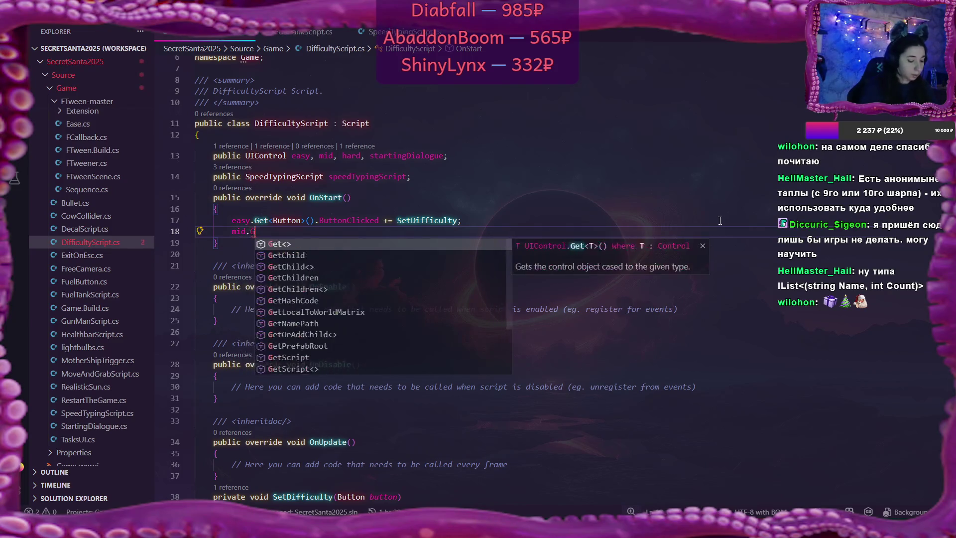
text(et<)
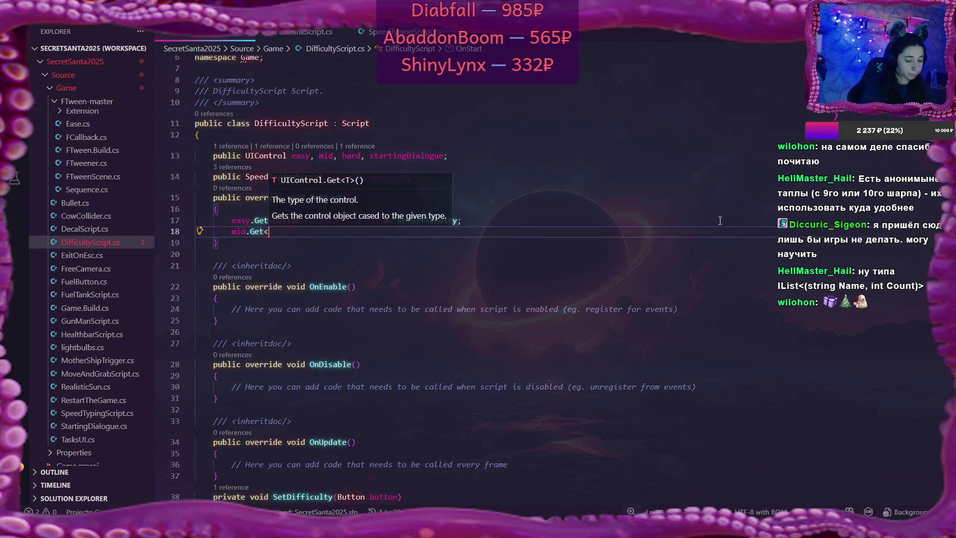
text(Bu)
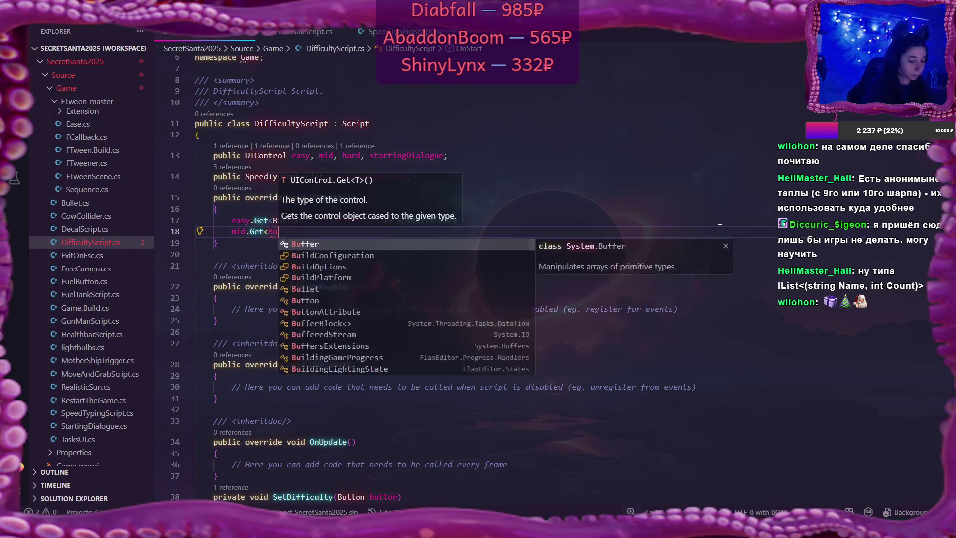
text(tton>)
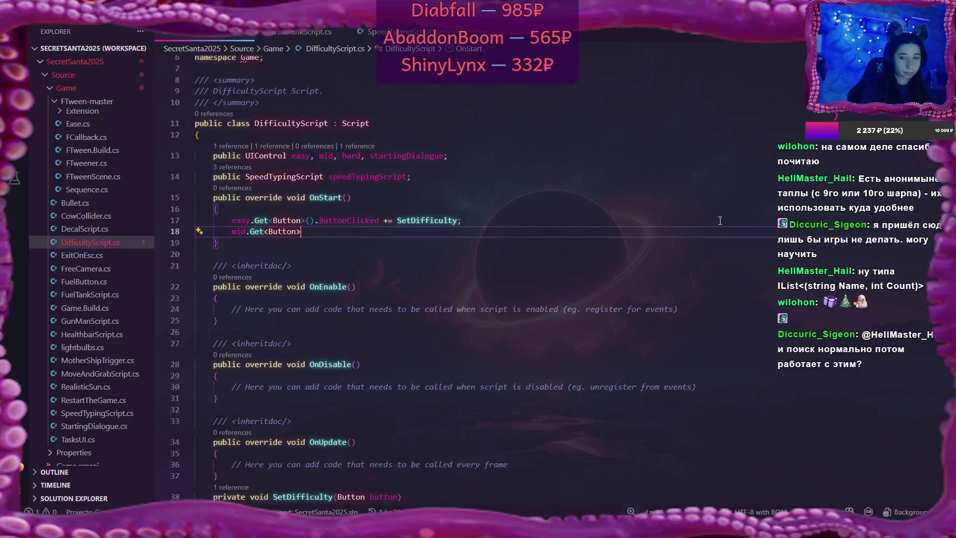
text(().But)
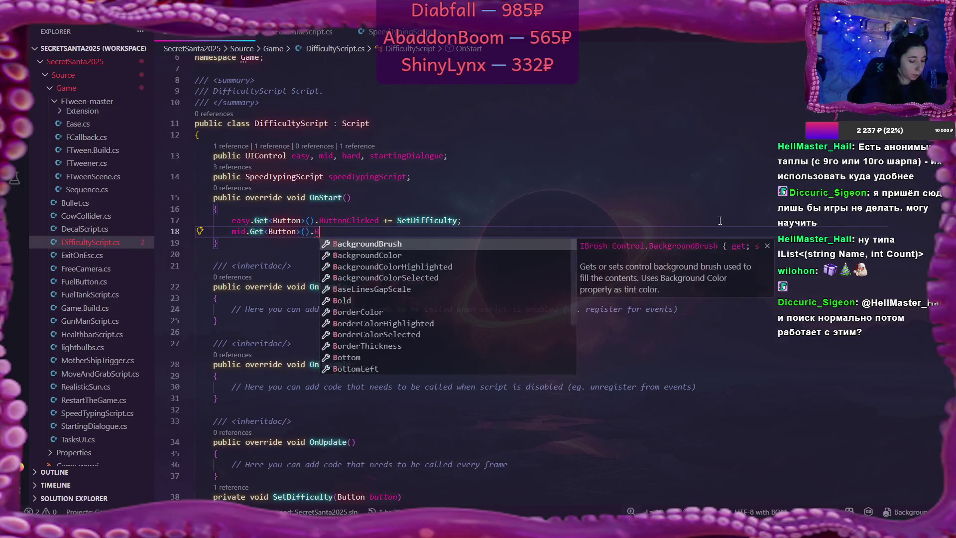
key(Tab)
text(+=)
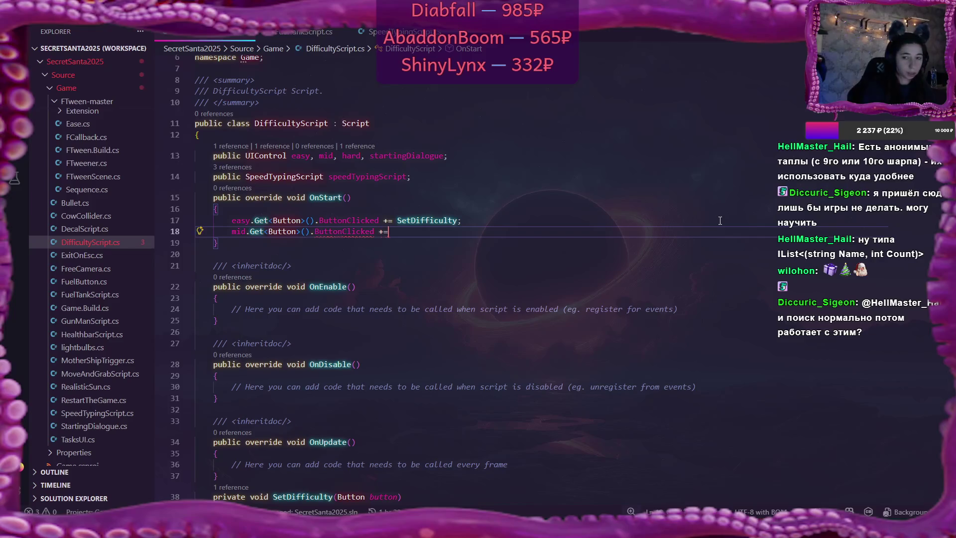
key(Tab)
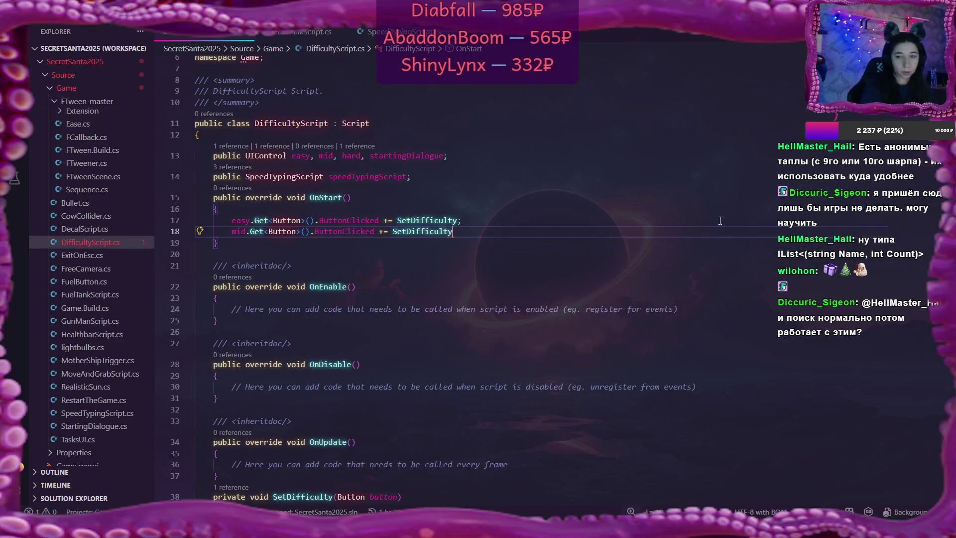
text(;)
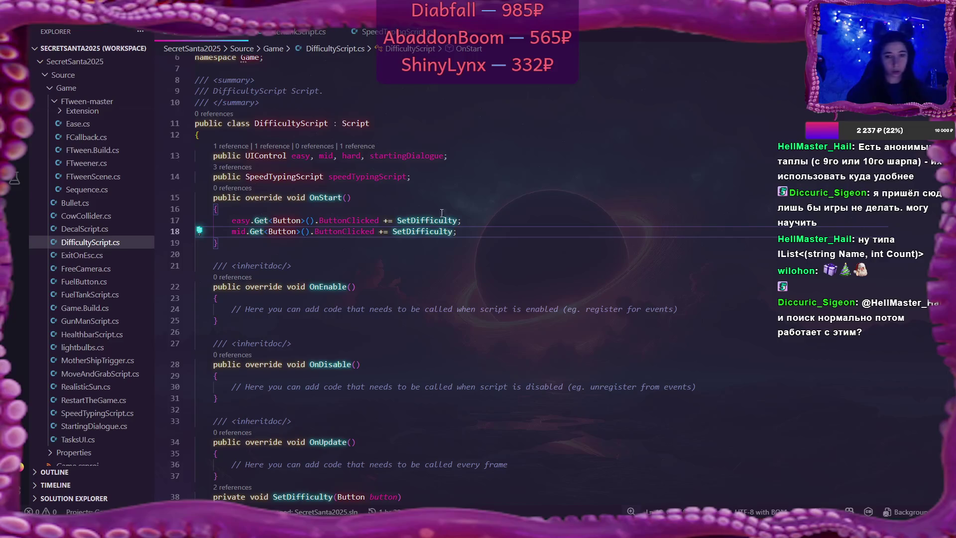
drag(249, 235, 459, 231)
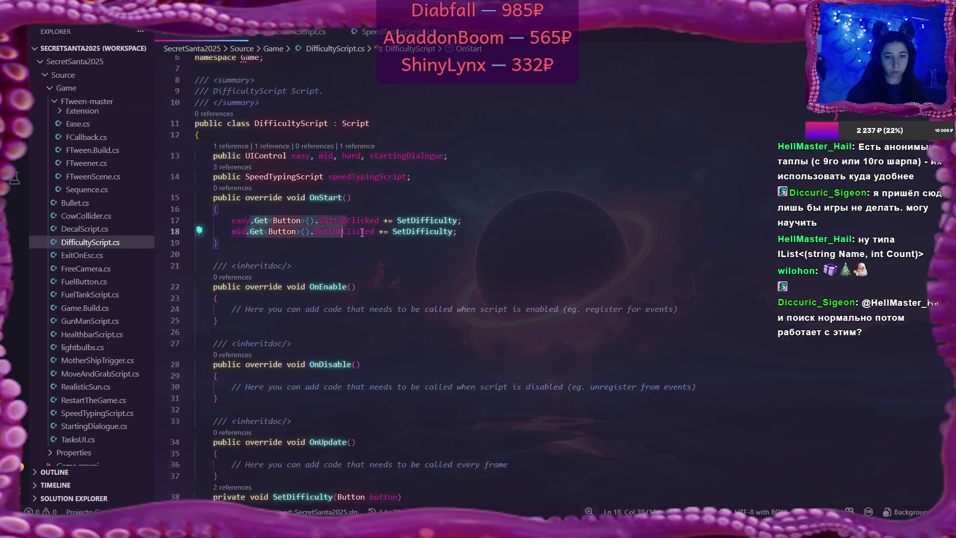
click(459, 232)
key(Return)
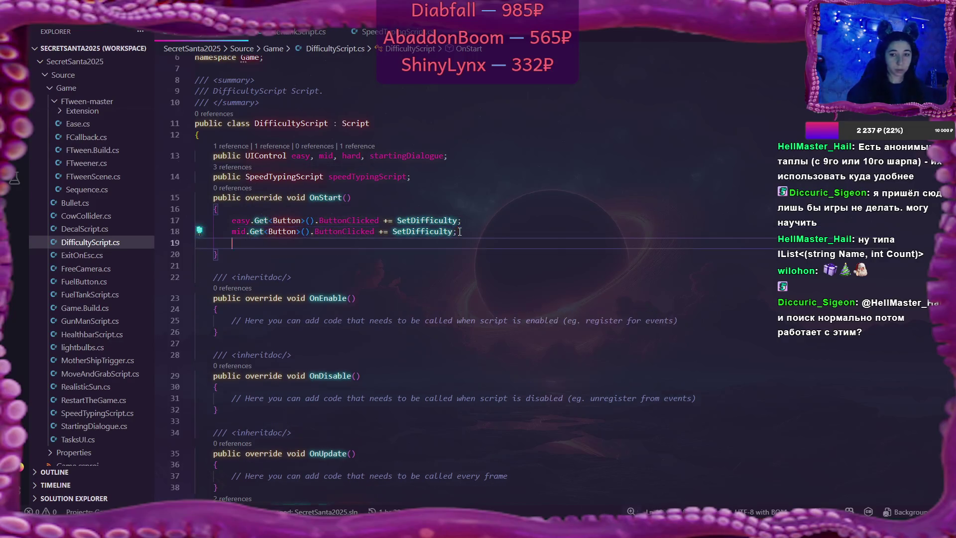
text(hard.Get<Button>().ButtonClicked += SetDifficulty;)
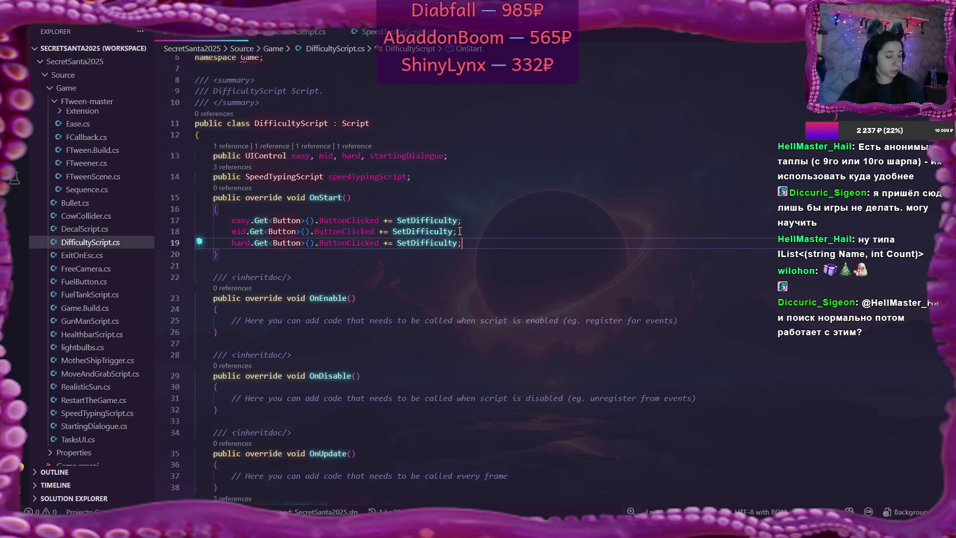
scroll(530, 209, down, 2)
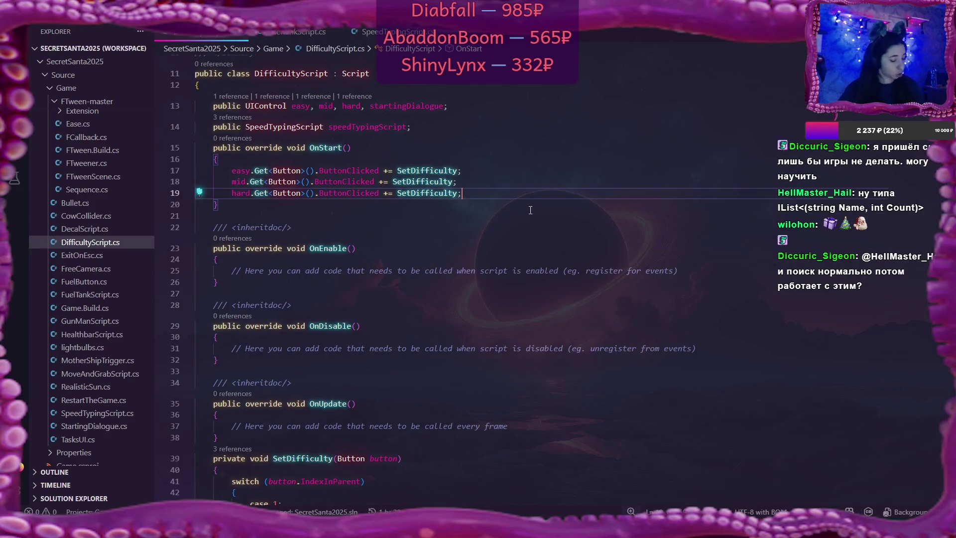
Copy OnStart's three button hookup lines over the placeholder comment in OnDisable
key(alt+Tab)
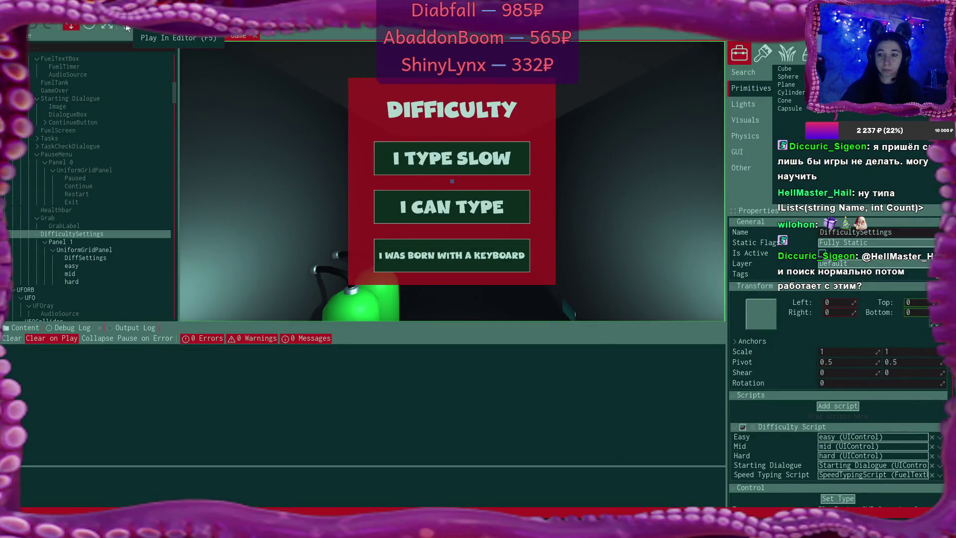
key(alt+Tab)
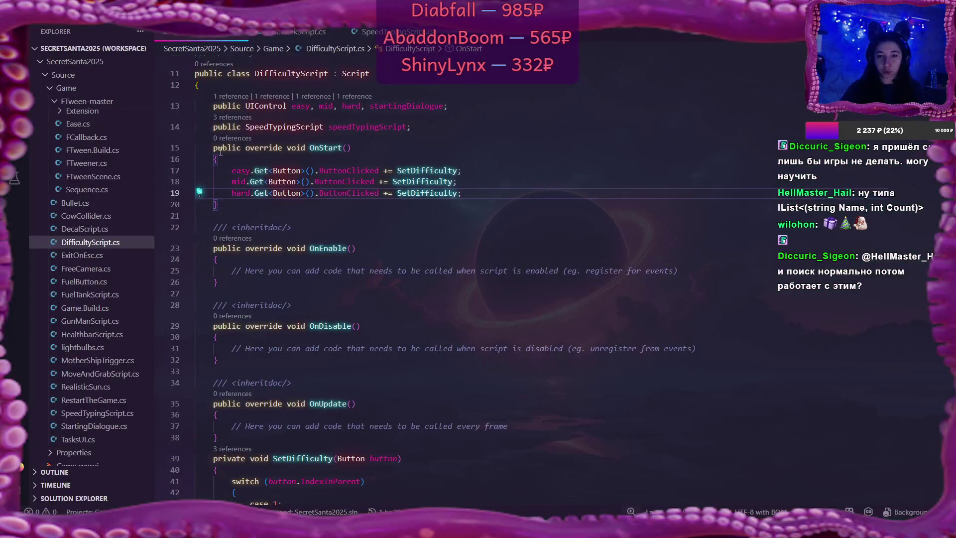
mouse_move(232, 170)
mouse_down()
mouse_move(453, 185)
mouse_move(469, 199)
mouse_up()
key(ctrl+c)
drag(232, 348, 697, 349)
key(ctrl+v)
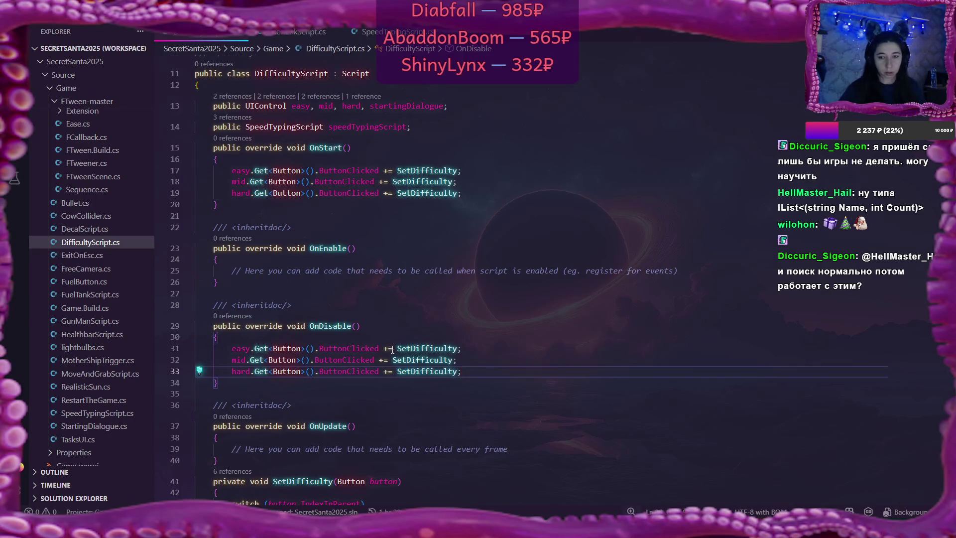
Change += to -= on OnDisable's lines 31, 32 and 33
click(387, 348)
key(BackSpace)
text(-)
key(Down)
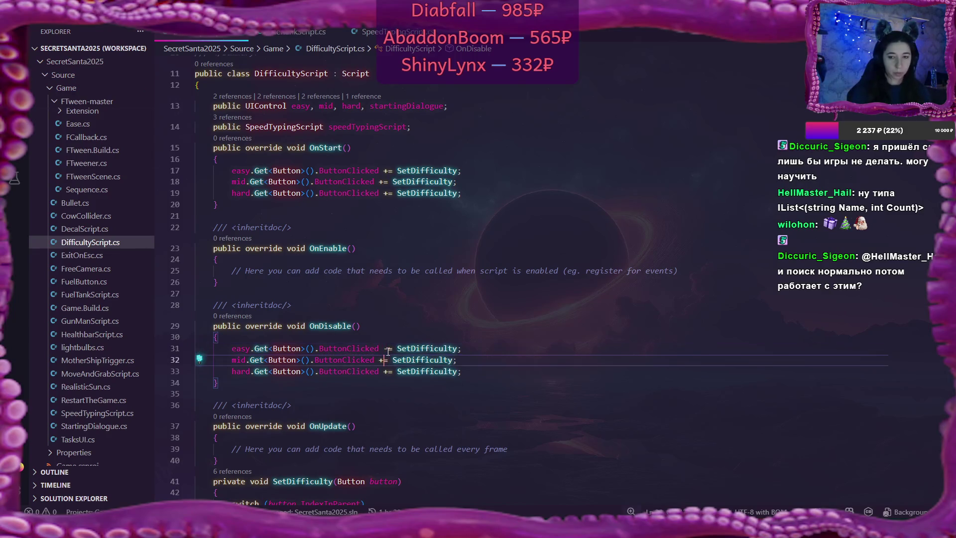
key(Left)
key(BackSpace)
text(-)
key(Down)
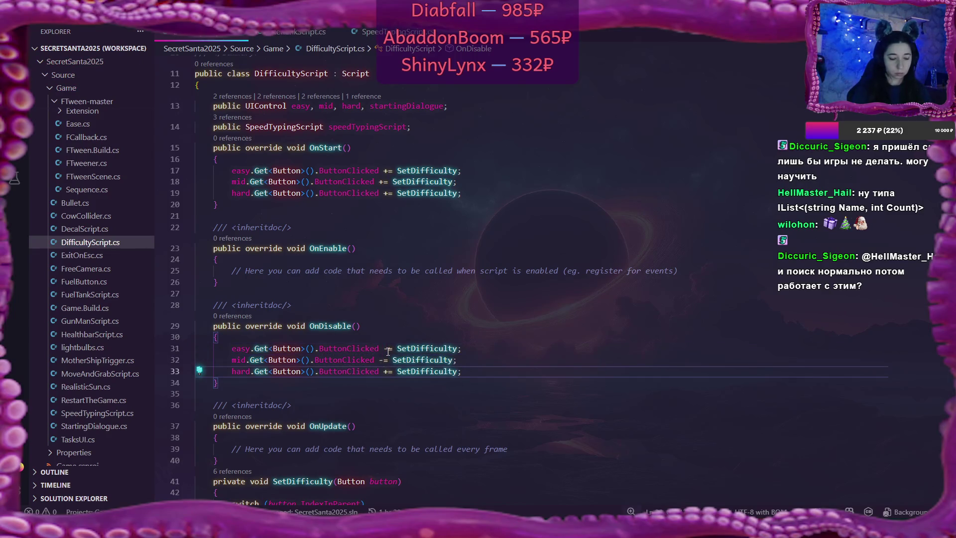
key(Delete)
text(-)
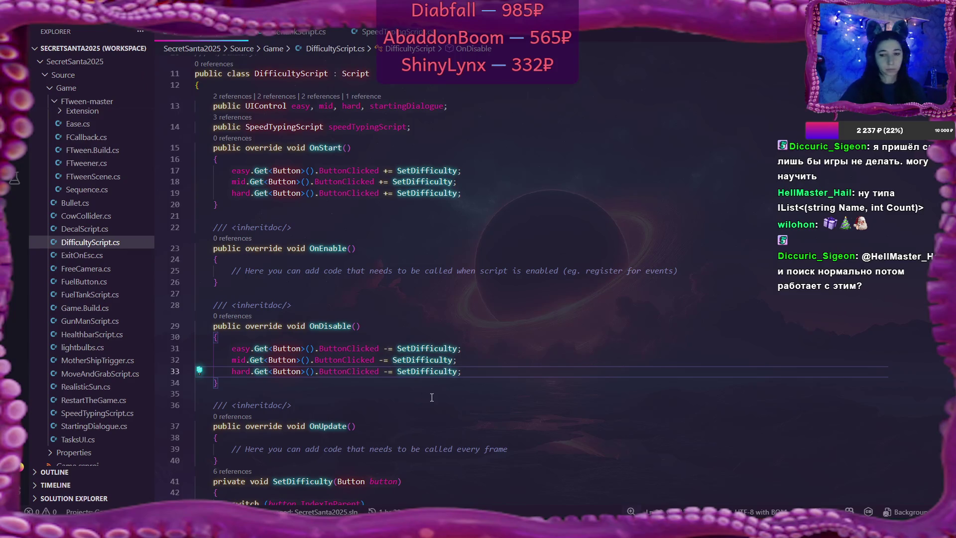
key(alt+Tab)
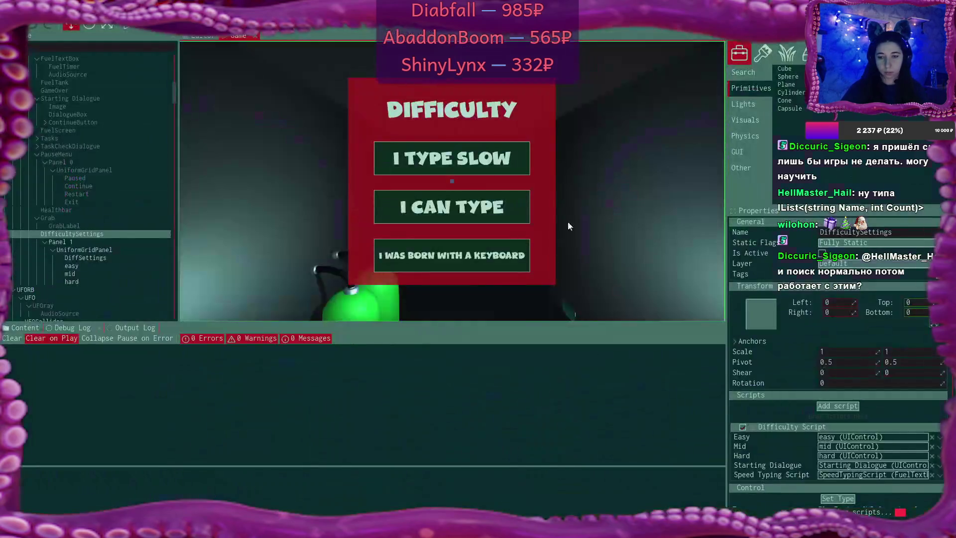
Play the game on I TYPE SLOW, click through the opening dialogue, and start fueling
click(127, 28)
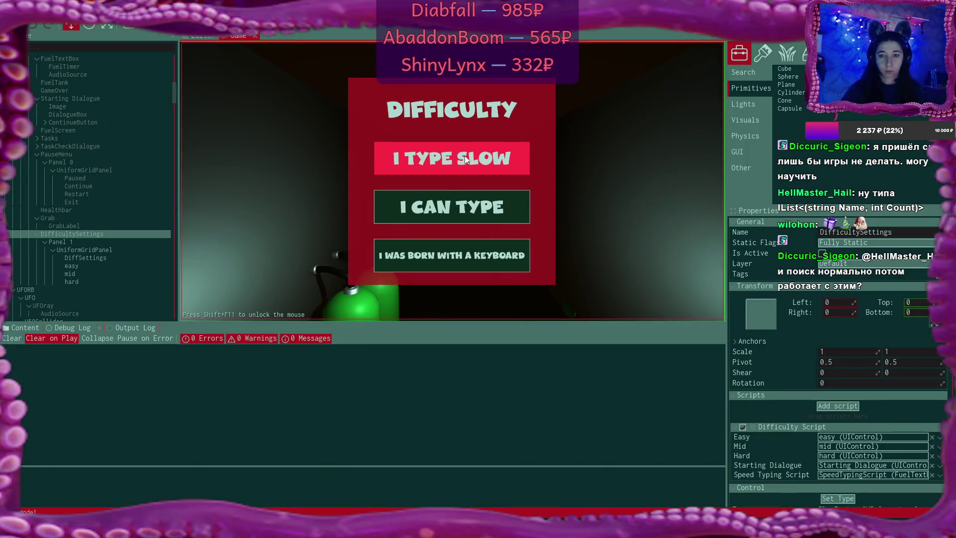
click(520, 162)
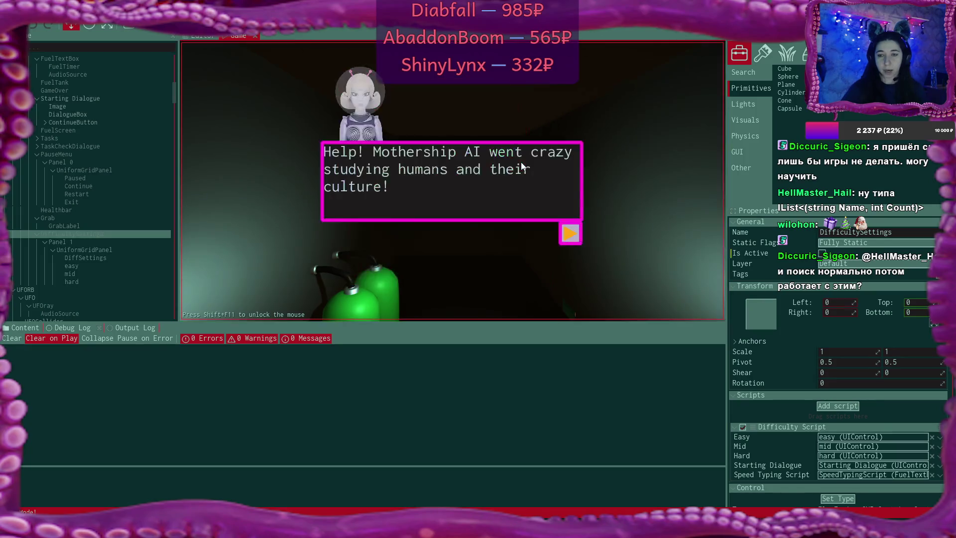
click(574, 239)
click(573, 238)
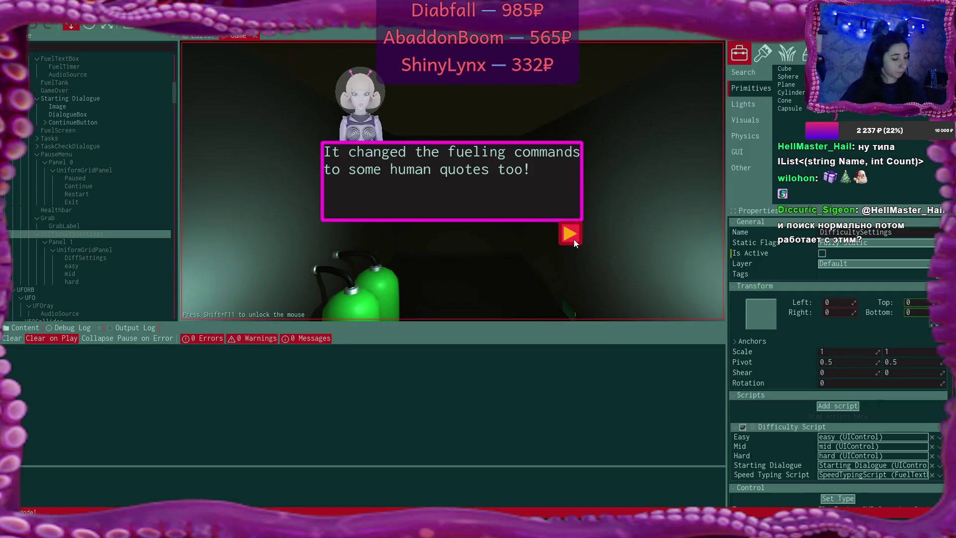
click(574, 239)
click(573, 239)
click(574, 239)
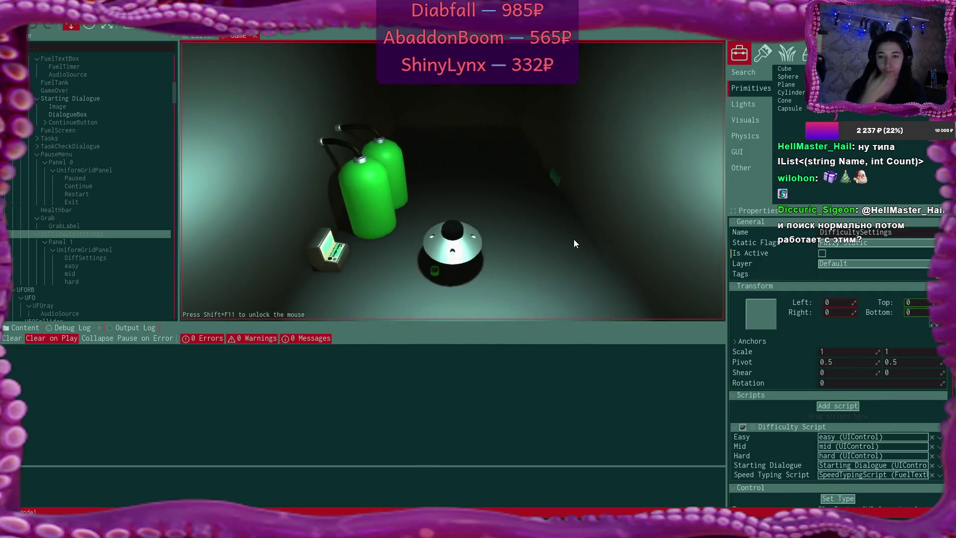
click(574, 243)
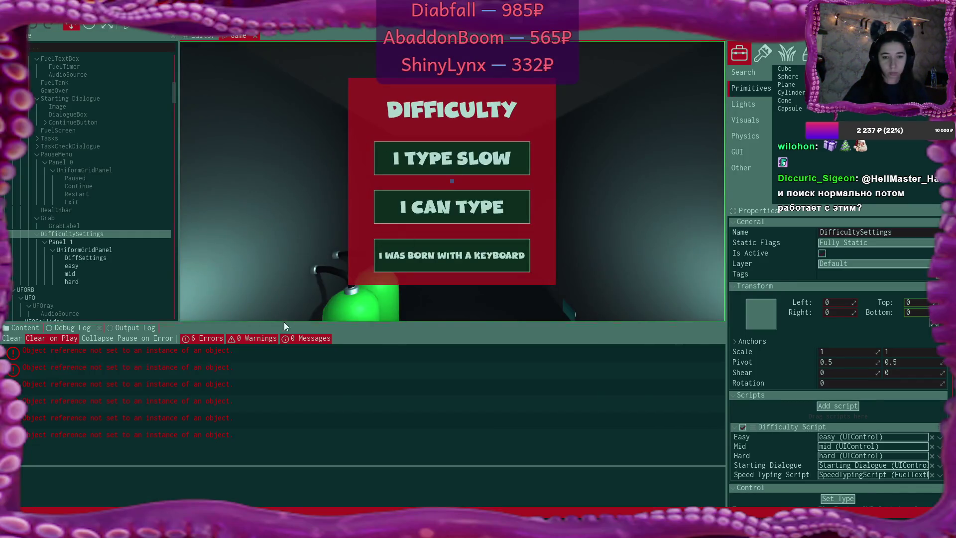
Inspect the null-reference errors in the Debug Log, select FuelTank, and return to the code editor
click(505, 351)
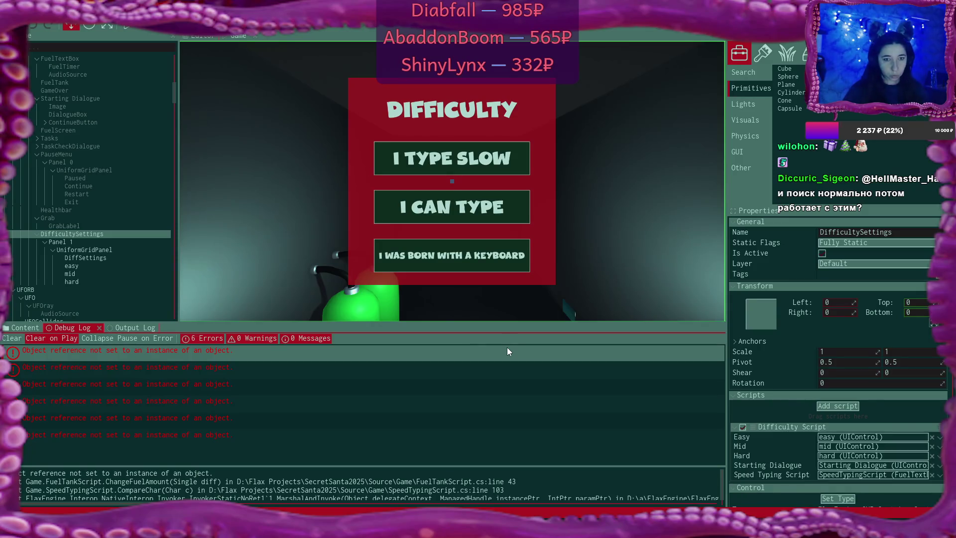
click(310, 381)
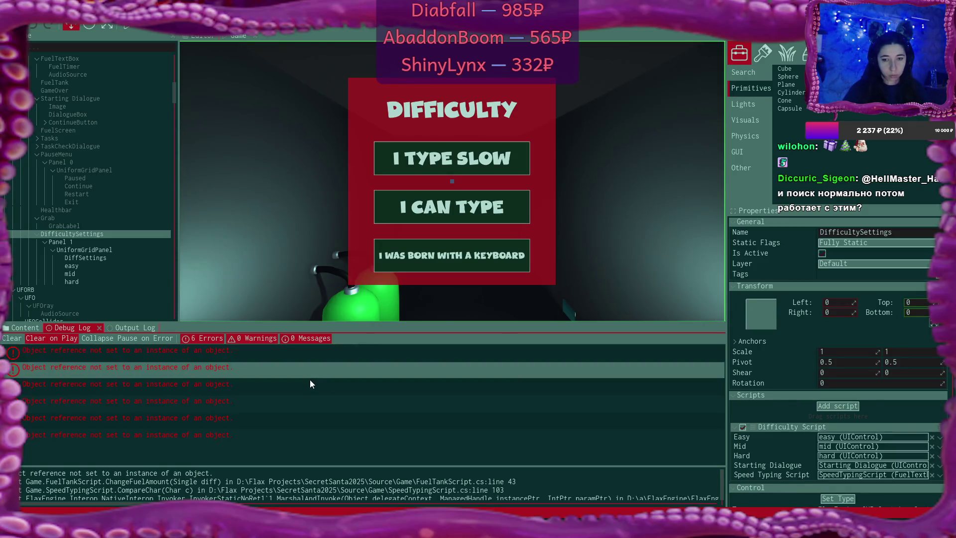
click(289, 432)
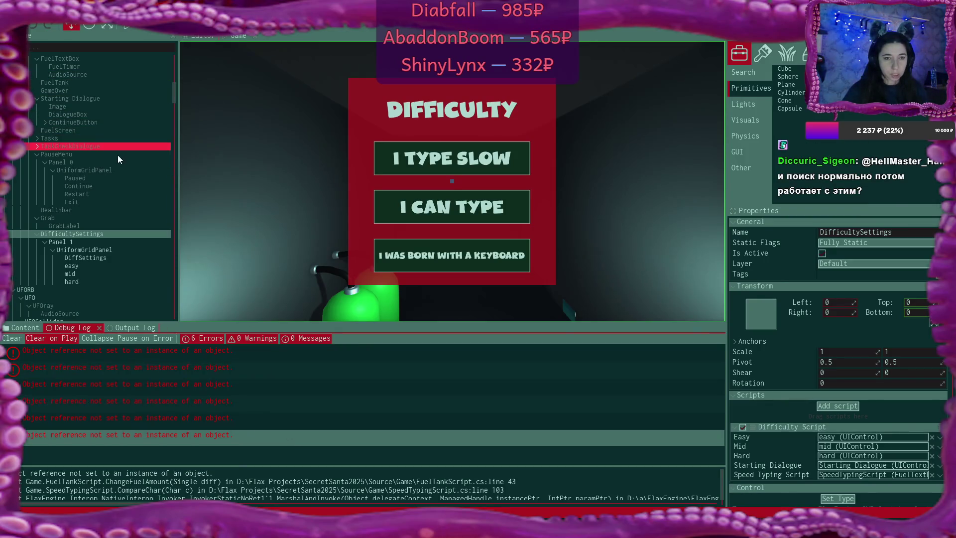
click(98, 83)
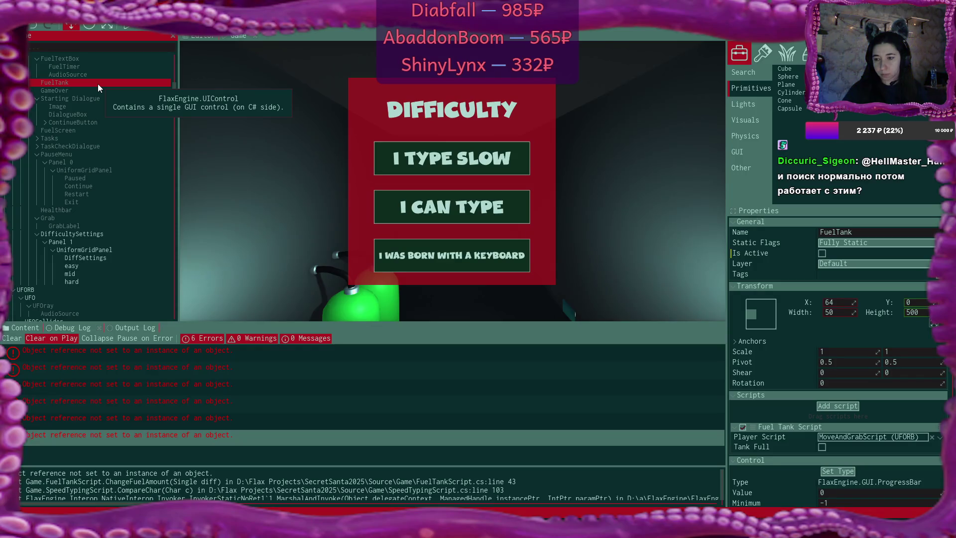
key(alt+Tab)
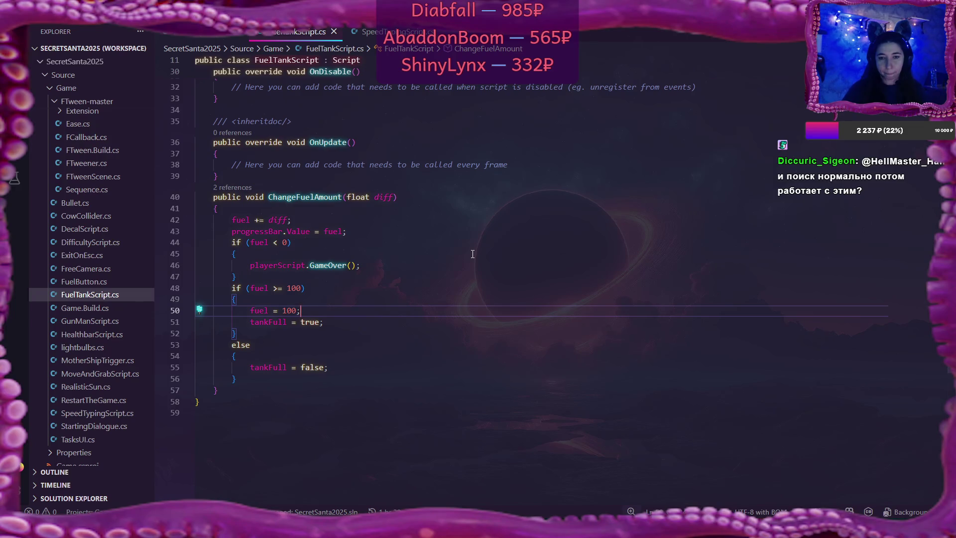
mouse_move(474, 530)
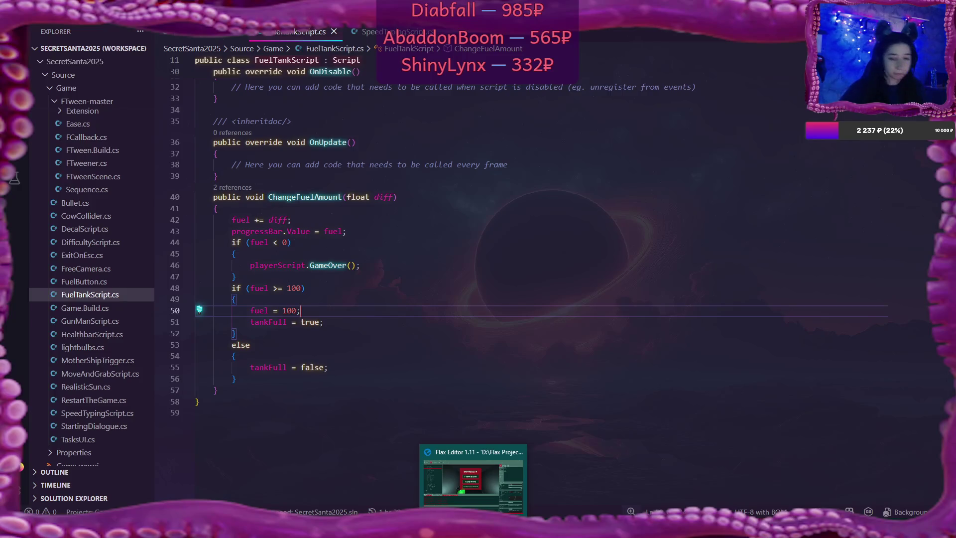
mouse_move(473, 477)
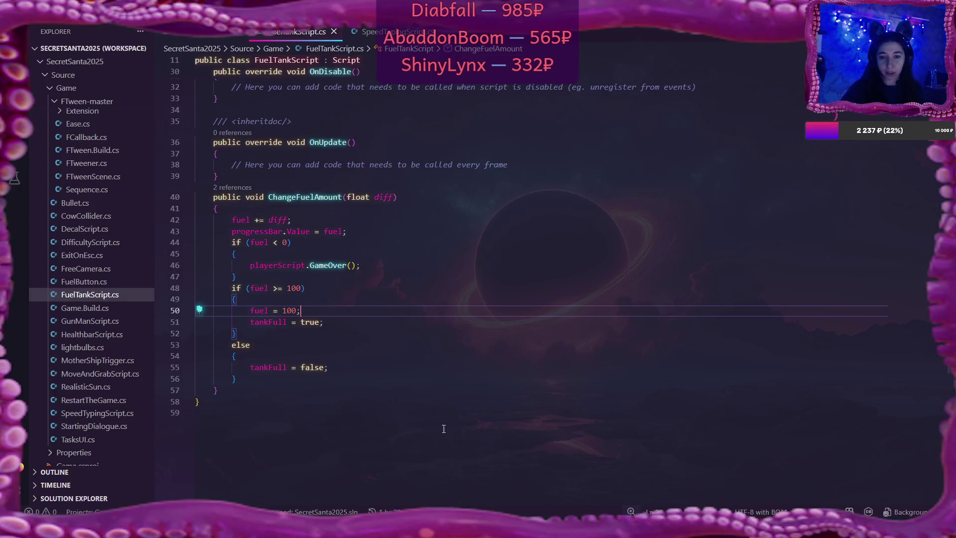
click(498, 473)
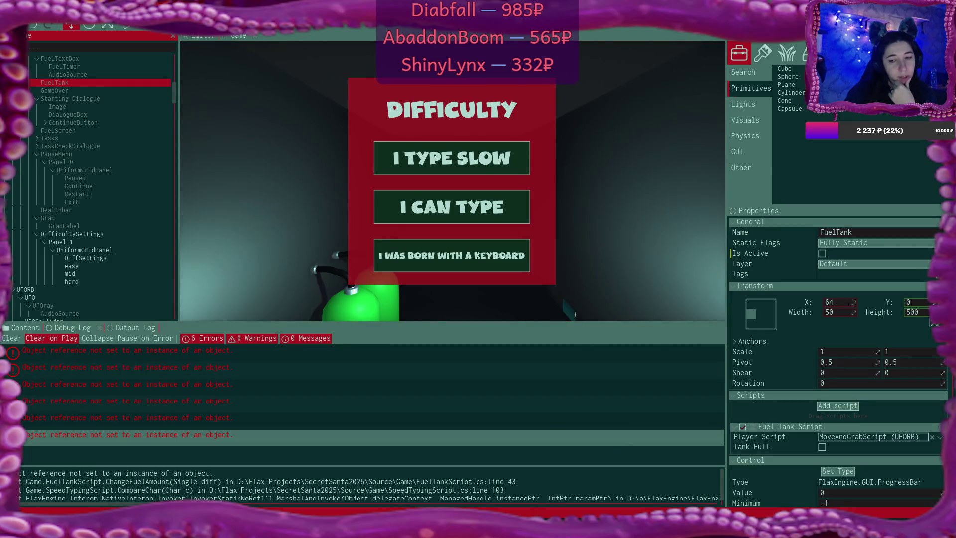
mouse_move(496, 527)
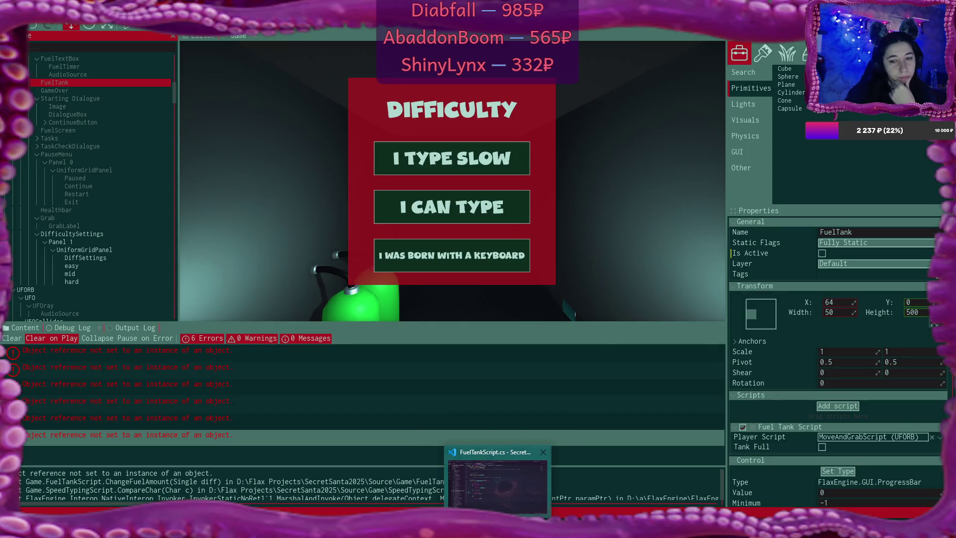
click(497, 486)
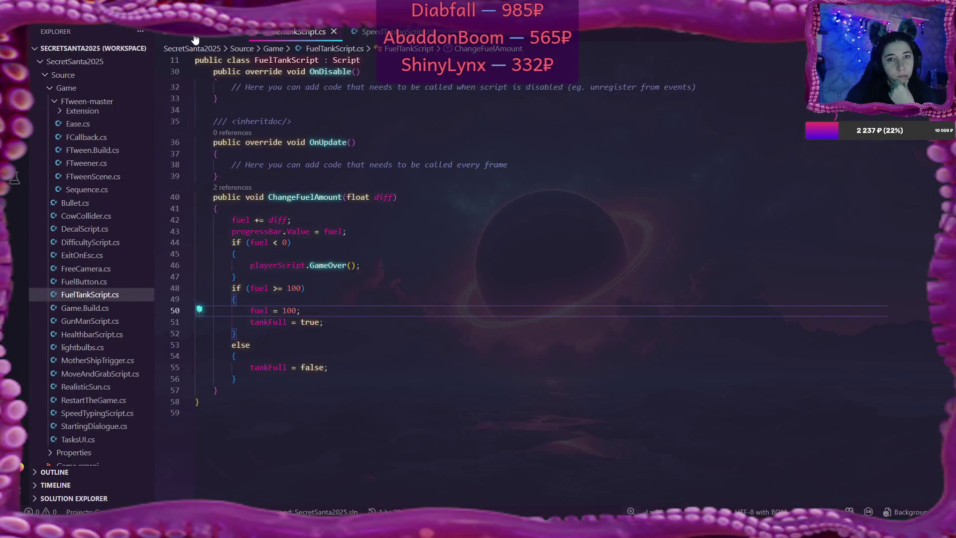
click(95, 428)
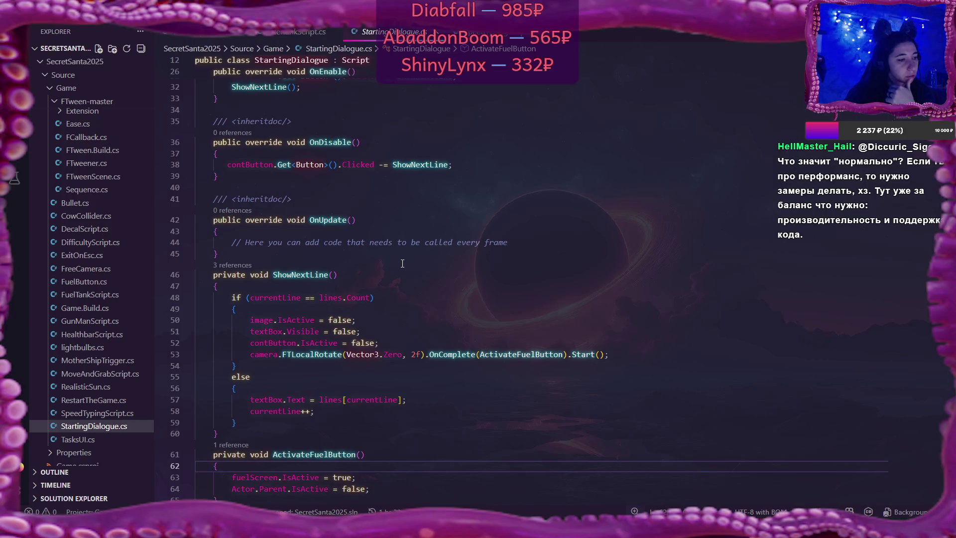
Scroll to the top of StartingDialogue.cs and place the caret after 'image' on line 15
scroll(402, 263, up, 10)
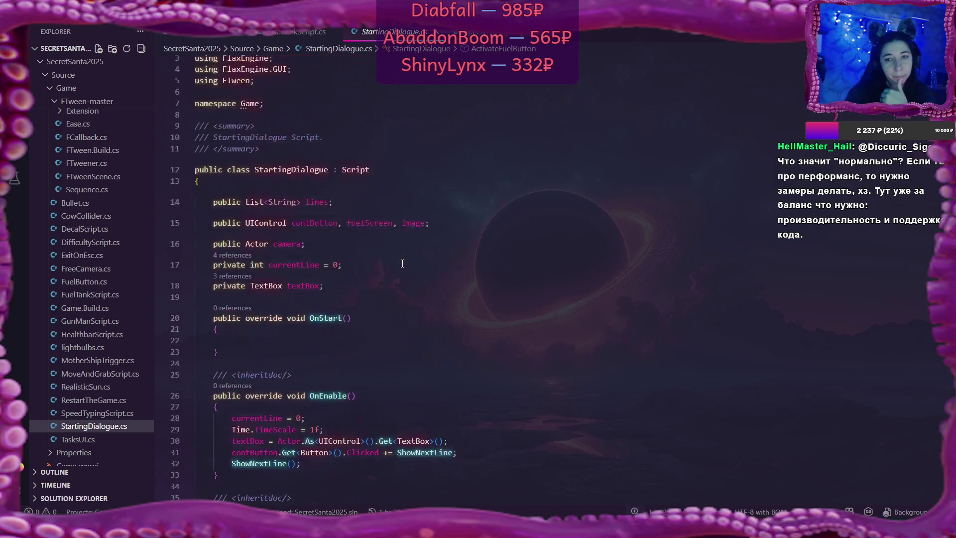
scroll(402, 263, up, 1)
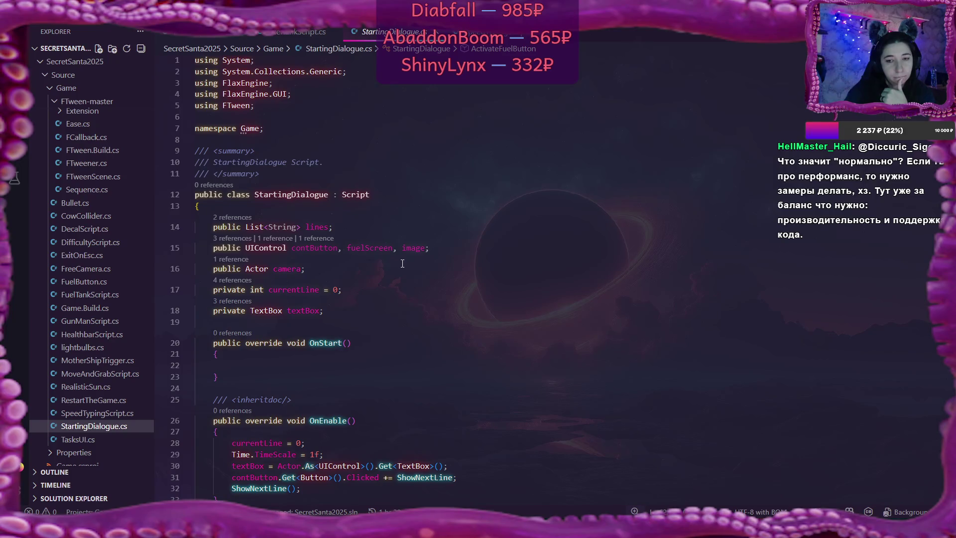
click(412, 251)
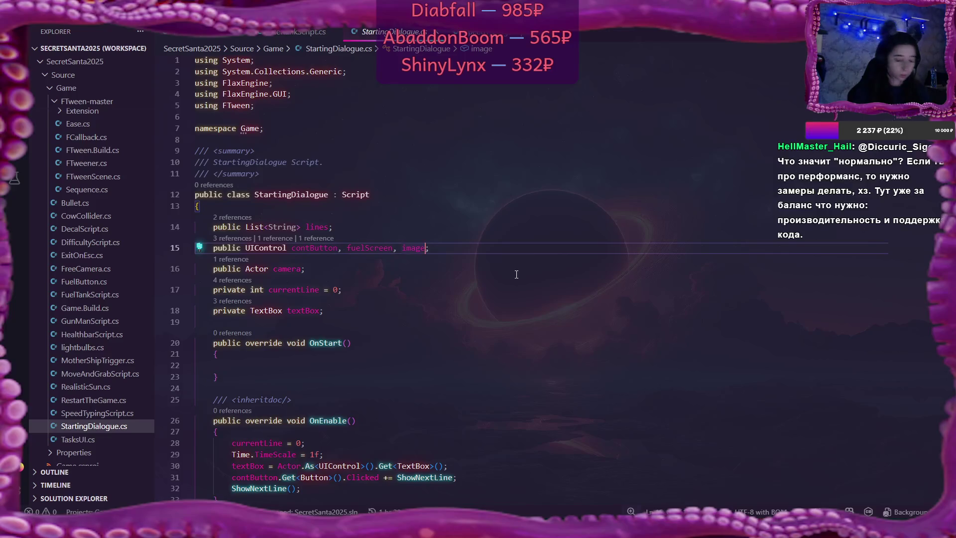
Declare fuelBar and healthBar UIControl fields after image
text(, )
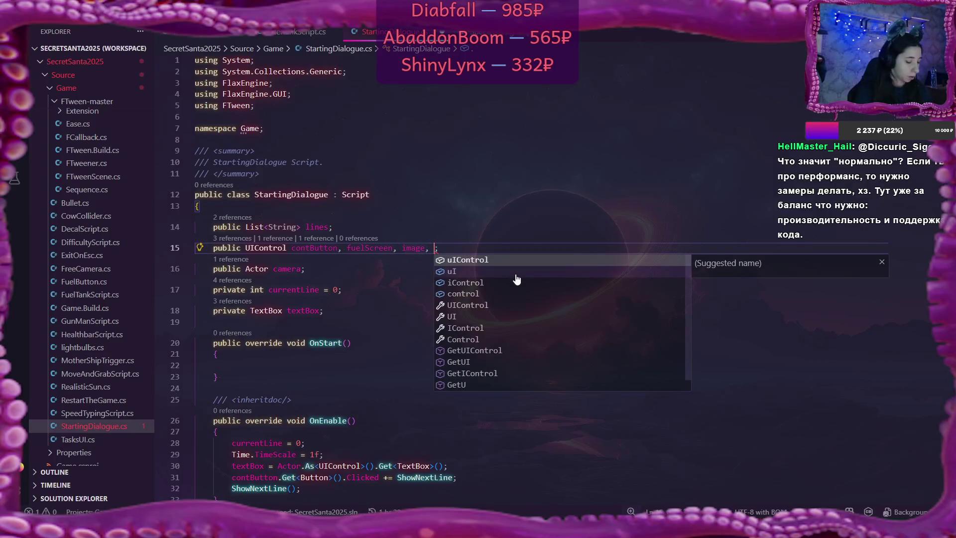
text(fuel)
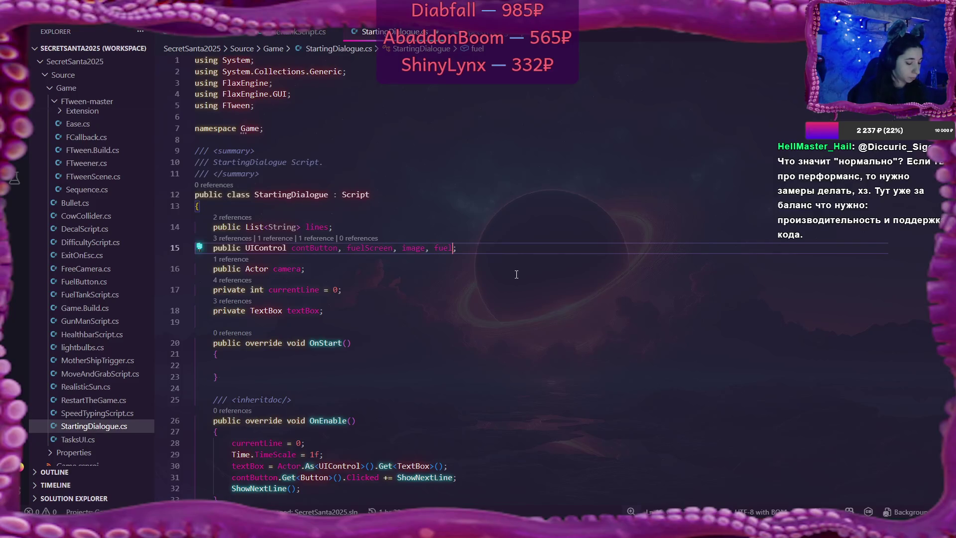
text(Bar, )
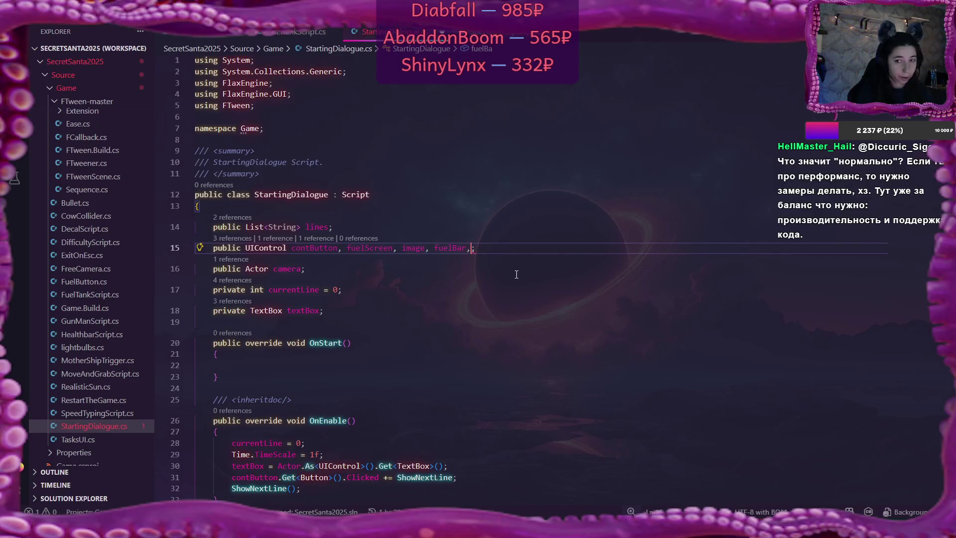
text(health)
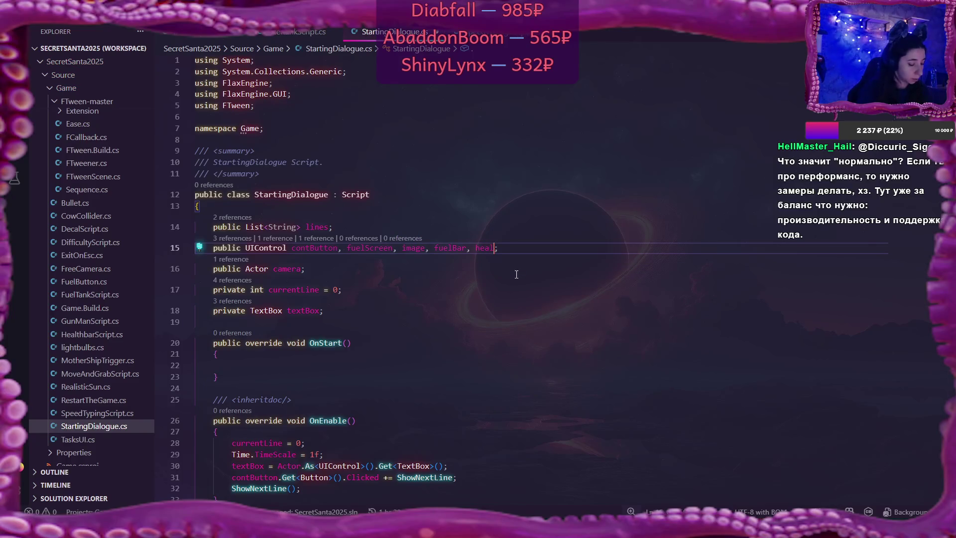
text(Bar)
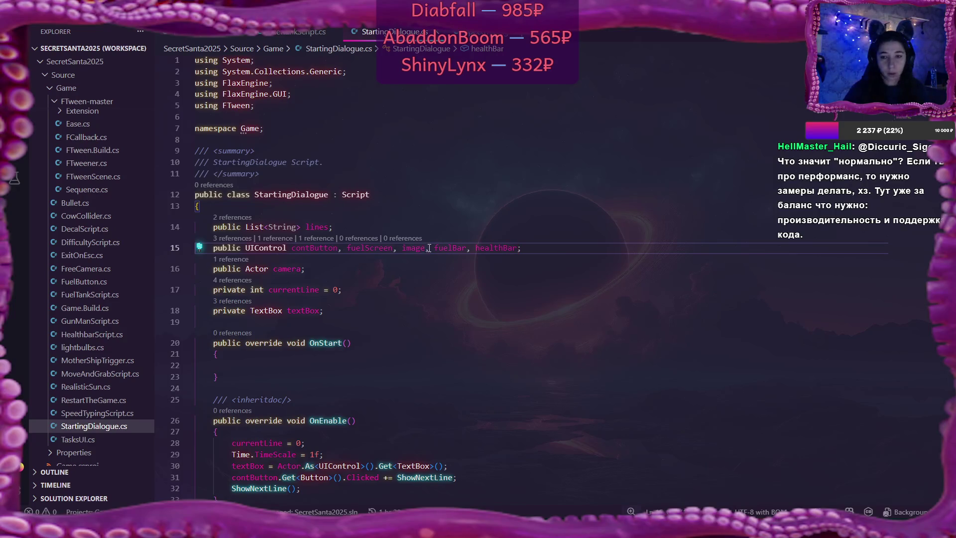
scroll(428, 248, down, 5)
scroll(459, 308, down, 5)
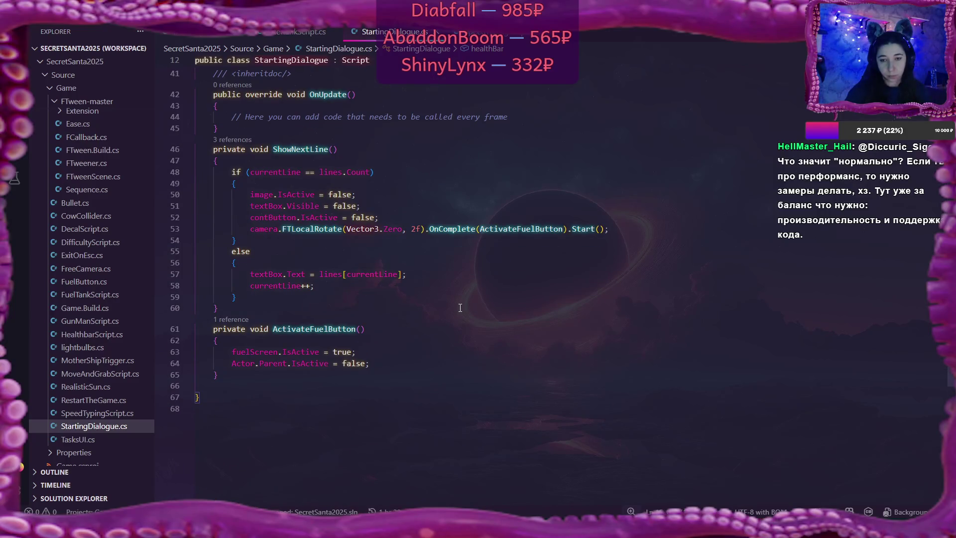
scroll(459, 307, up, 1)
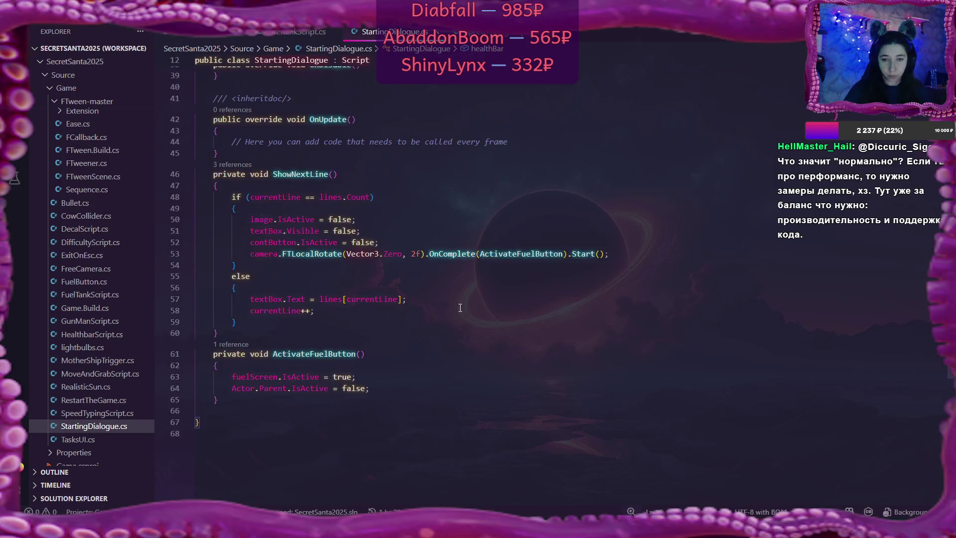
Add fuelBar.IsActive = true; inside ActivateFuelButton
click(254, 365)
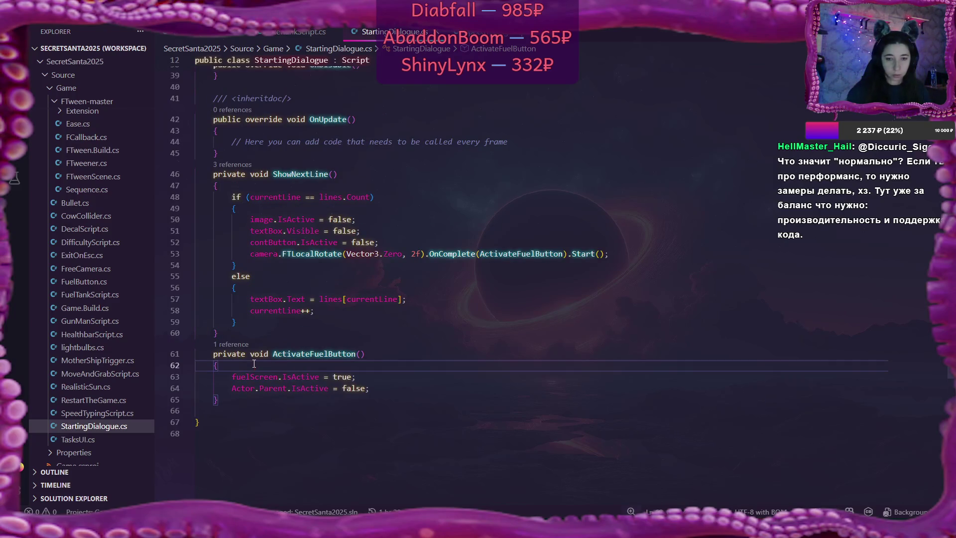
key(Return)
text(fuel)
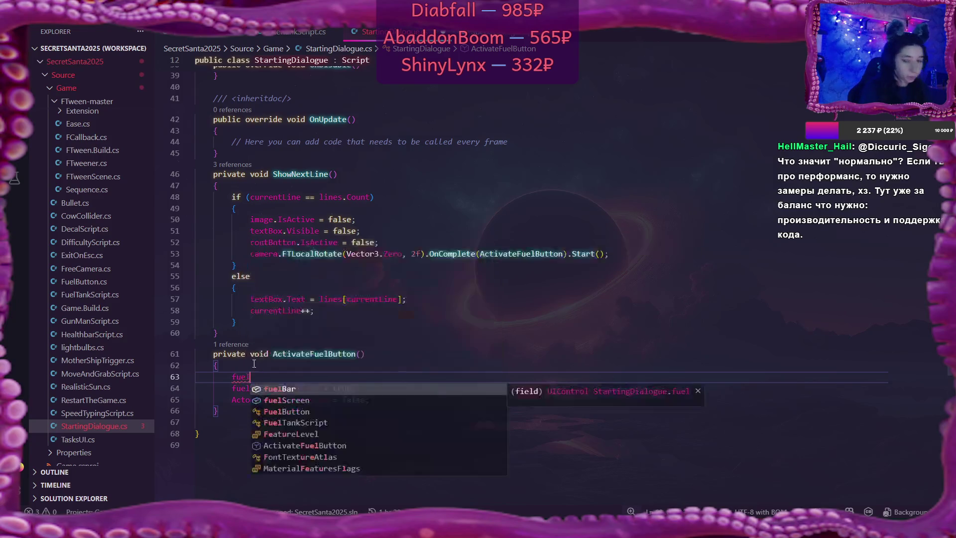
key(Tab)
text(.)
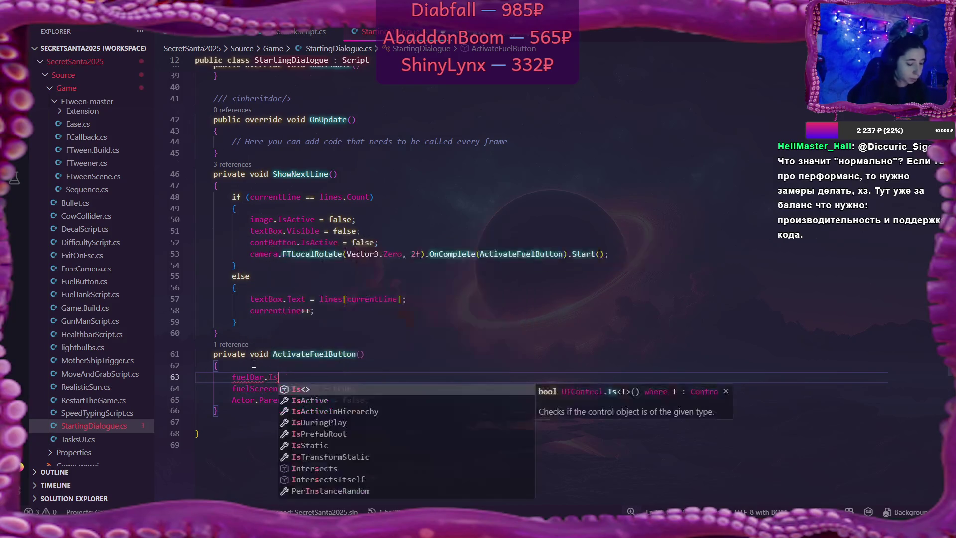
text(Is)
key(Tab)
text(= )
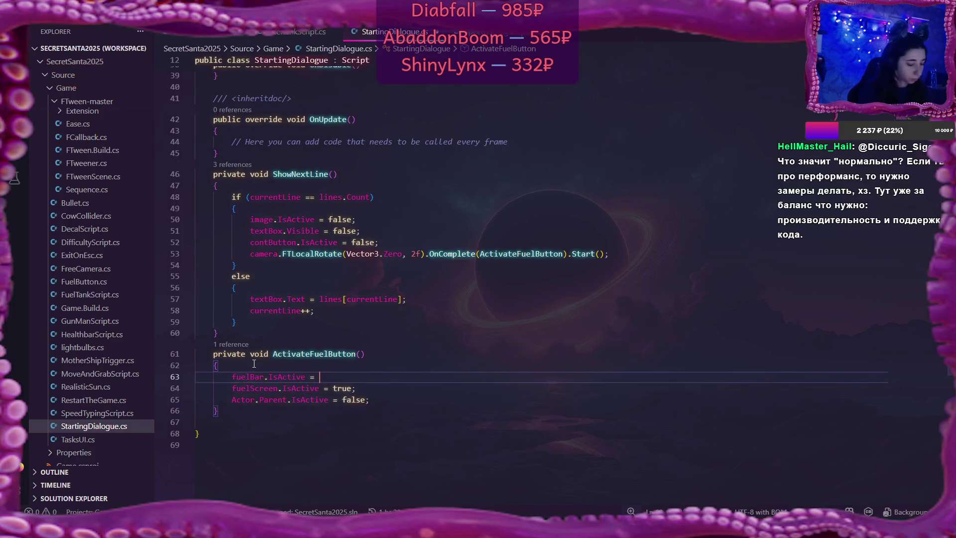
text(true;)
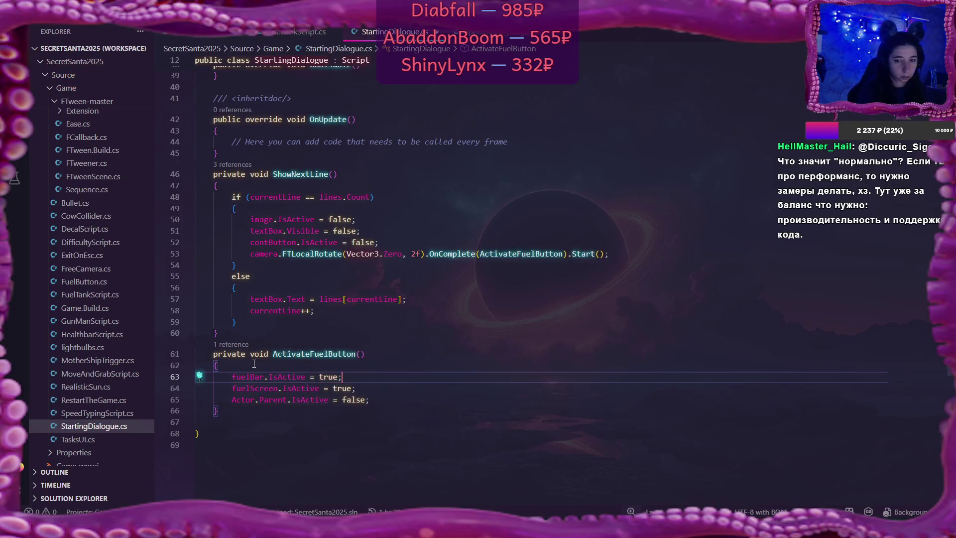
Add healthBar.IsActive = true; on the next line
key(Return)
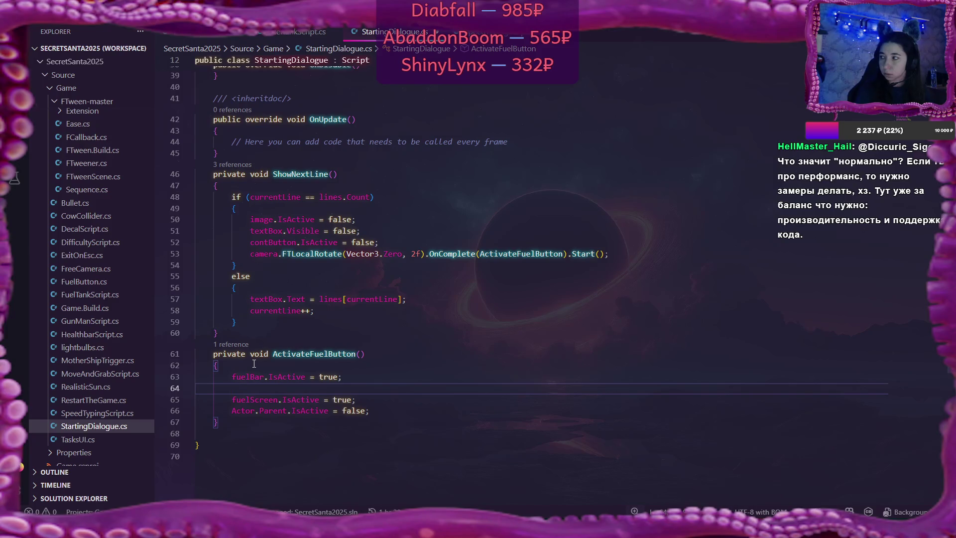
text(healthBar)
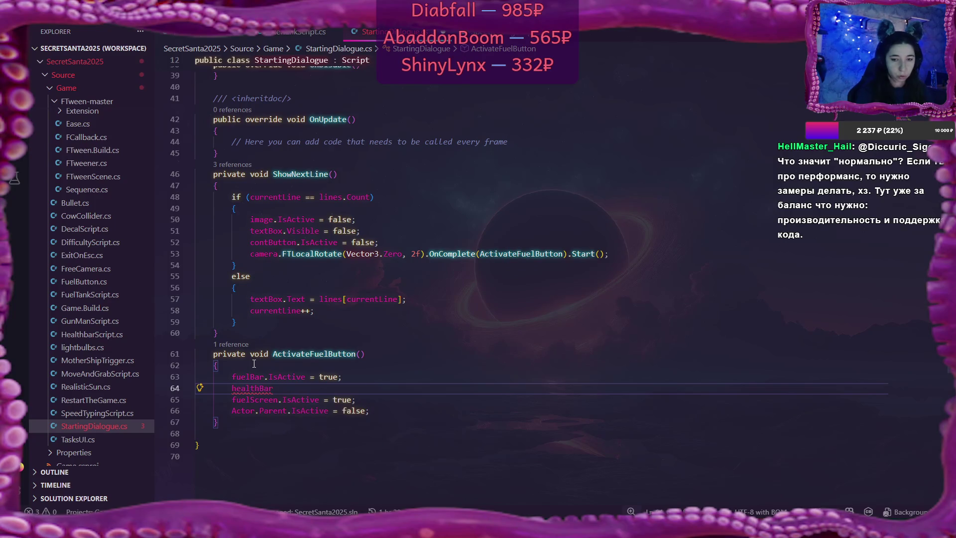
text(.Is)
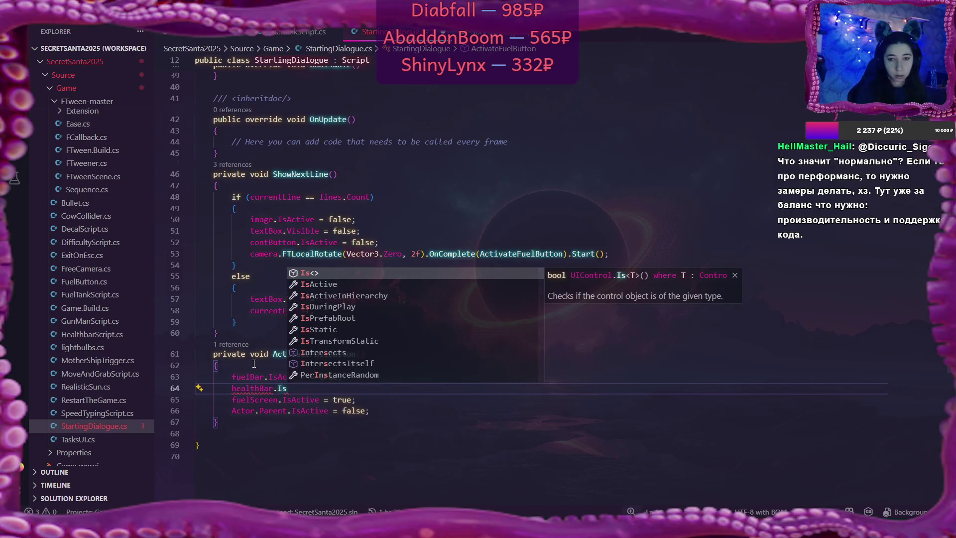
key(Down)
key(Tab)
text(=)
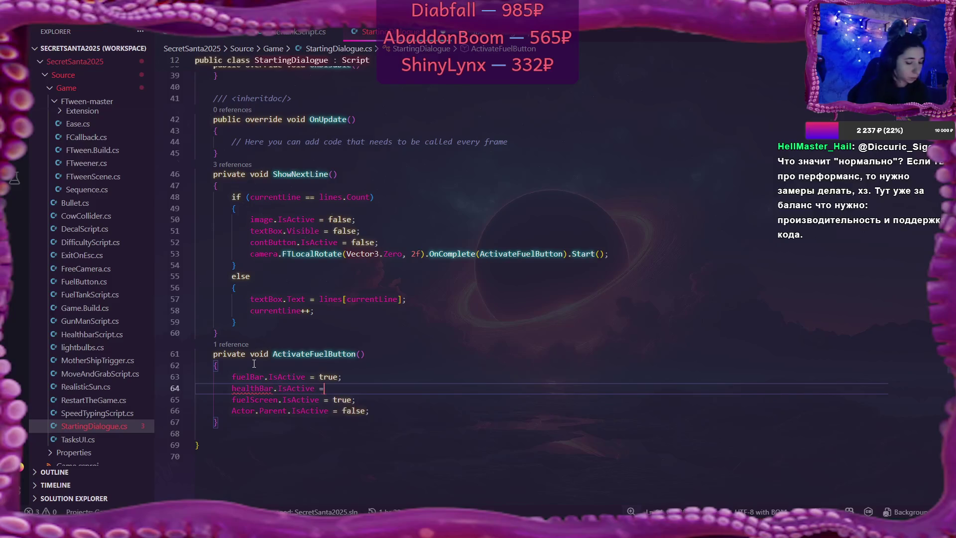
text( true;)
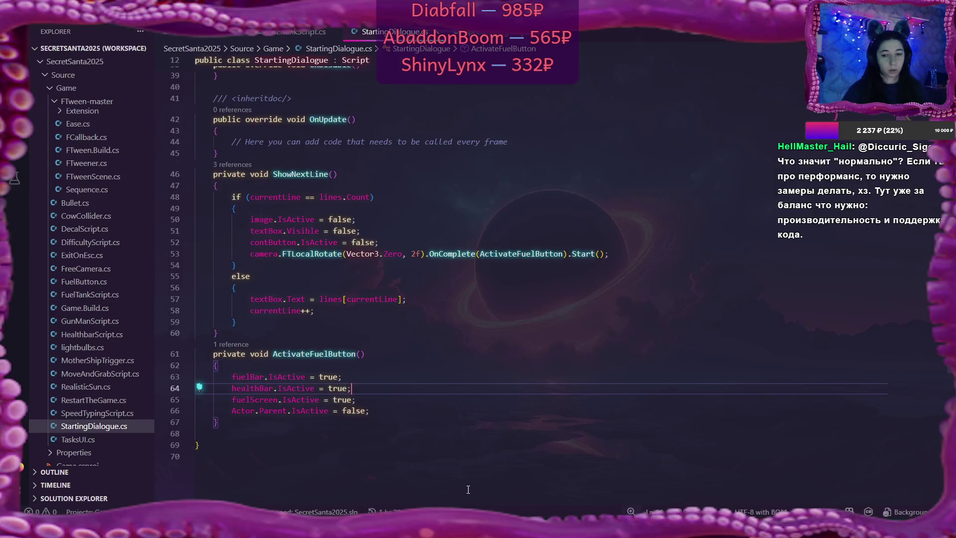
key(alt+Tab)
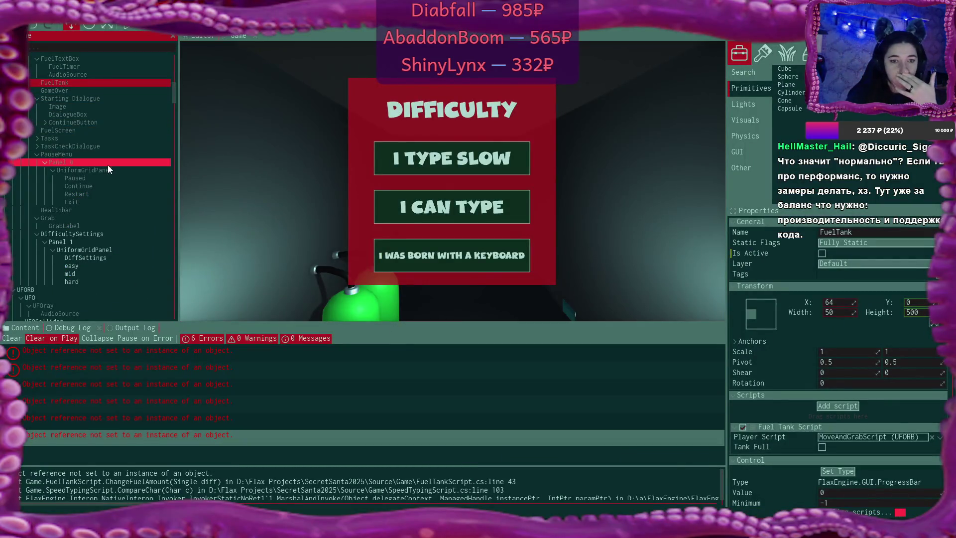
Select DialogueBox and link Healthbar and FuelTank to its Health Bar and Fuel Bar fields
scroll(105, 156, up, 2)
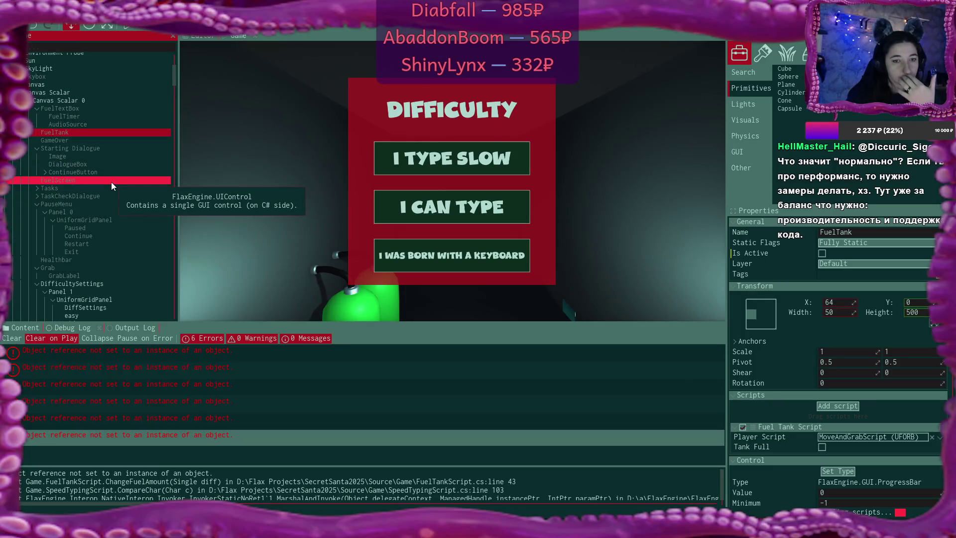
scroll(111, 181, down, 2)
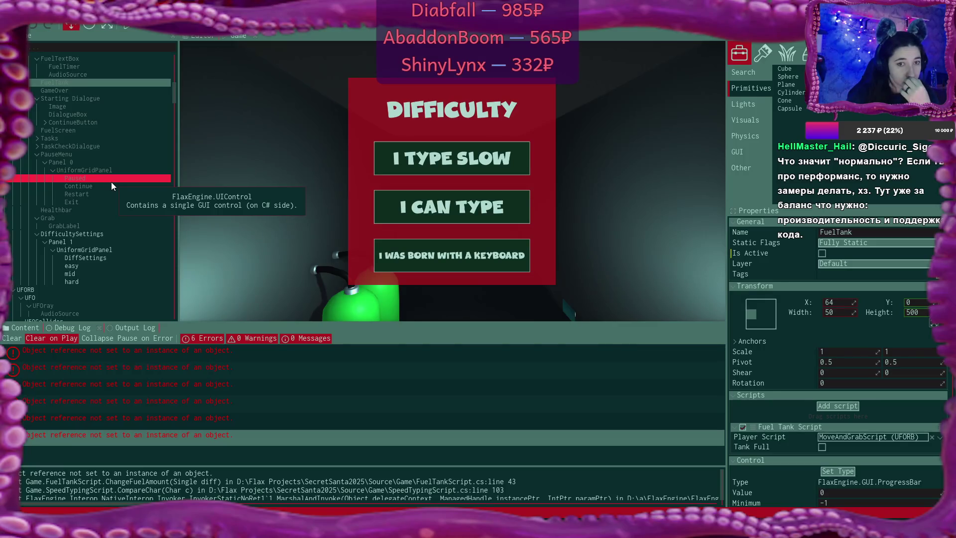
scroll(111, 186, up, 2)
click(112, 124)
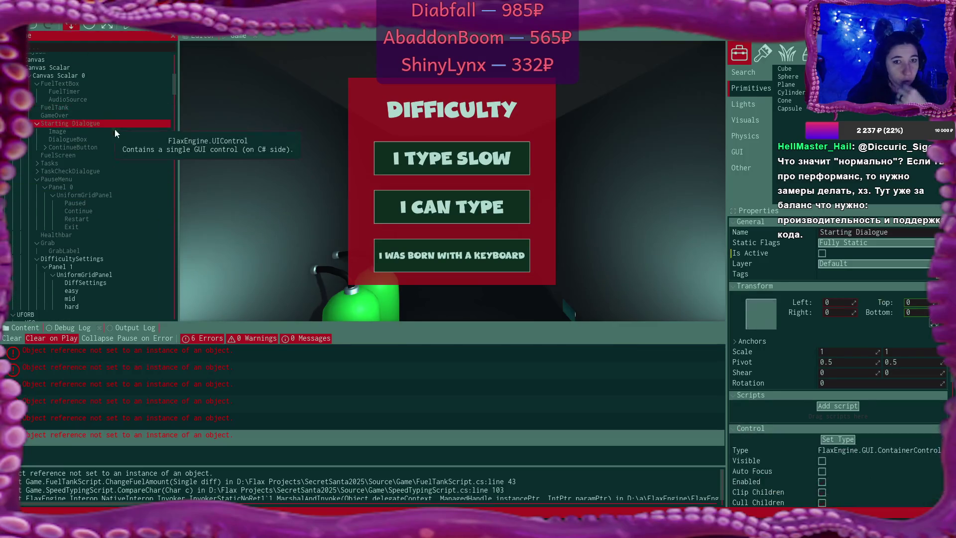
scroll(878, 333, down, 3)
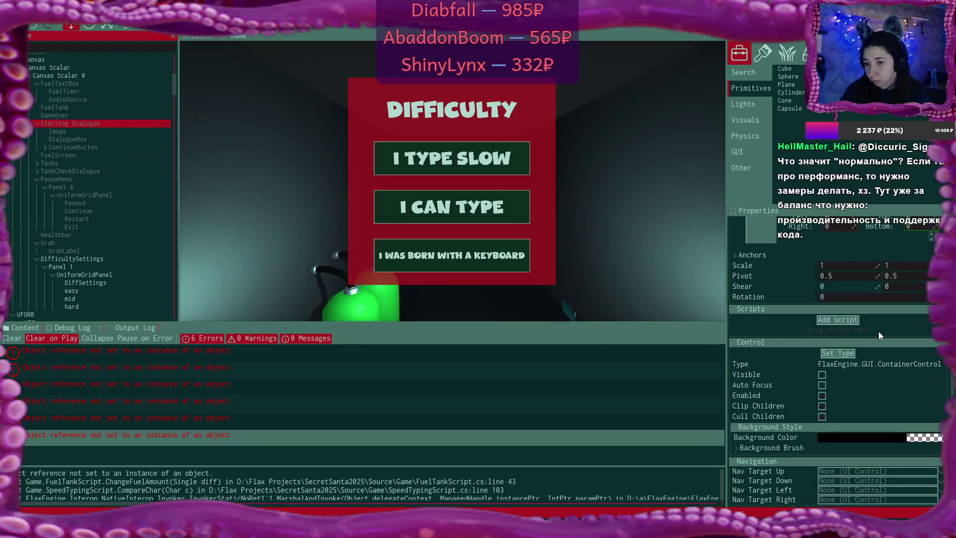
click(87, 139)
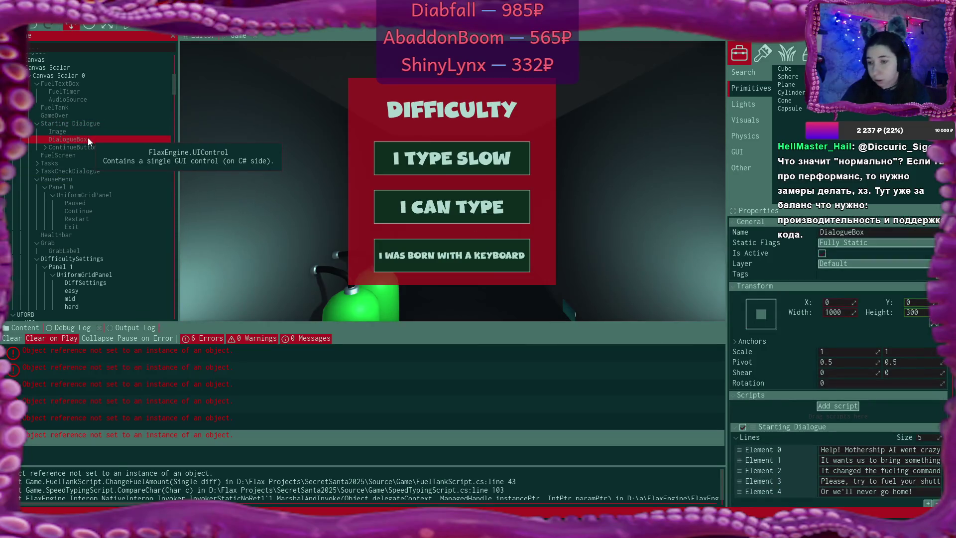
scroll(887, 268, down, 7)
scroll(856, 263, down, 1)
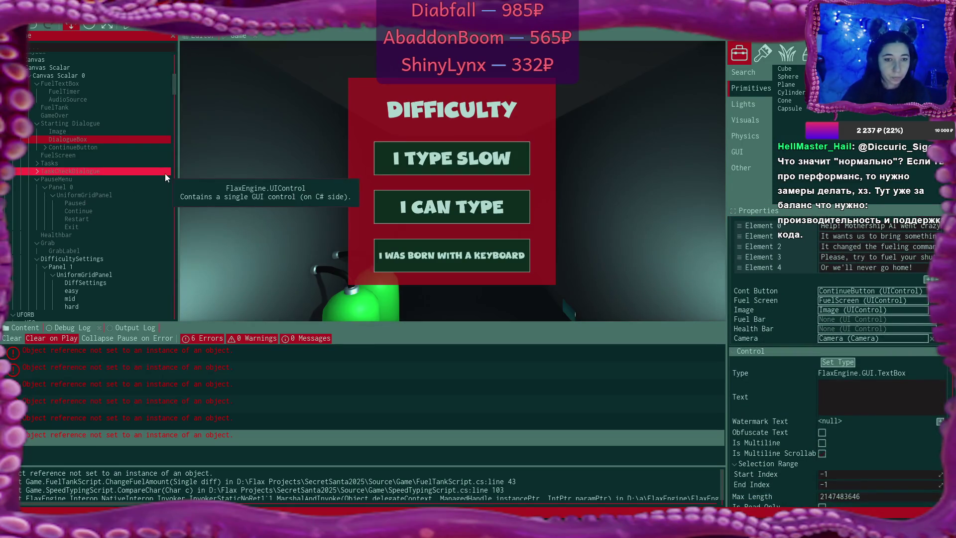
mouse_move(60, 235)
mouse_down()
mouse_move(811, 348)
mouse_move(871, 329)
mouse_up()
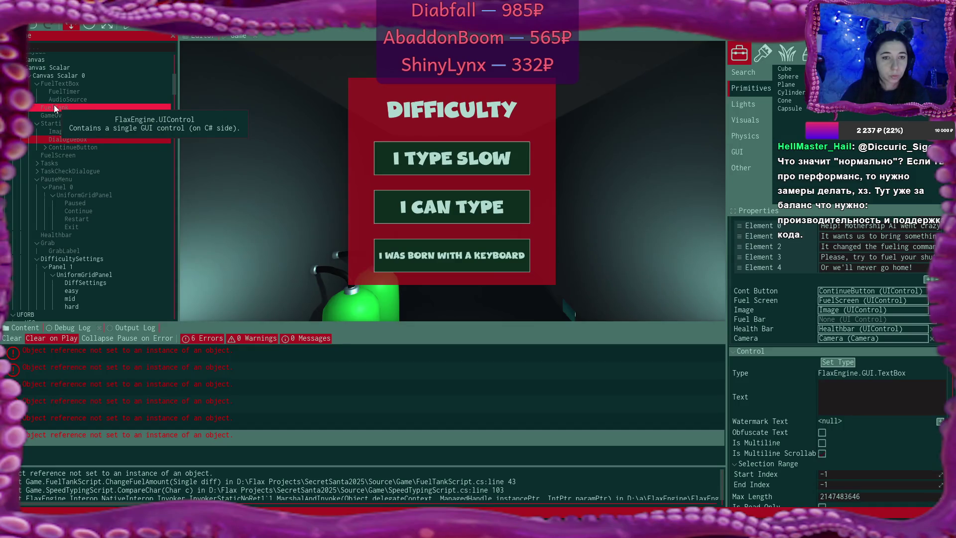
mouse_move(55, 108)
mouse_down()
mouse_move(846, 331)
mouse_move(866, 331)
mouse_move(869, 319)
mouse_up()
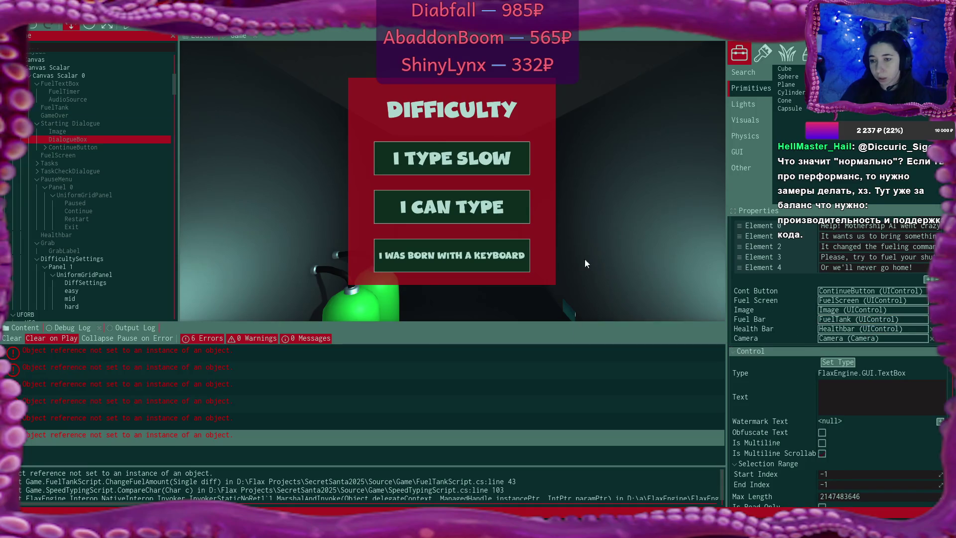
Select FuelTank and uncheck Is Active so it starts hidden
click(54, 108)
click(823, 252)
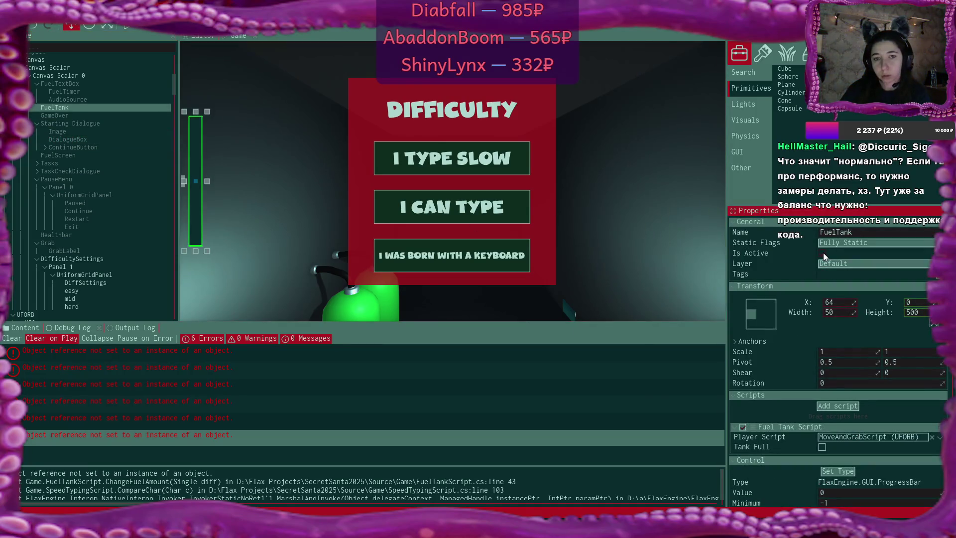
click(823, 252)
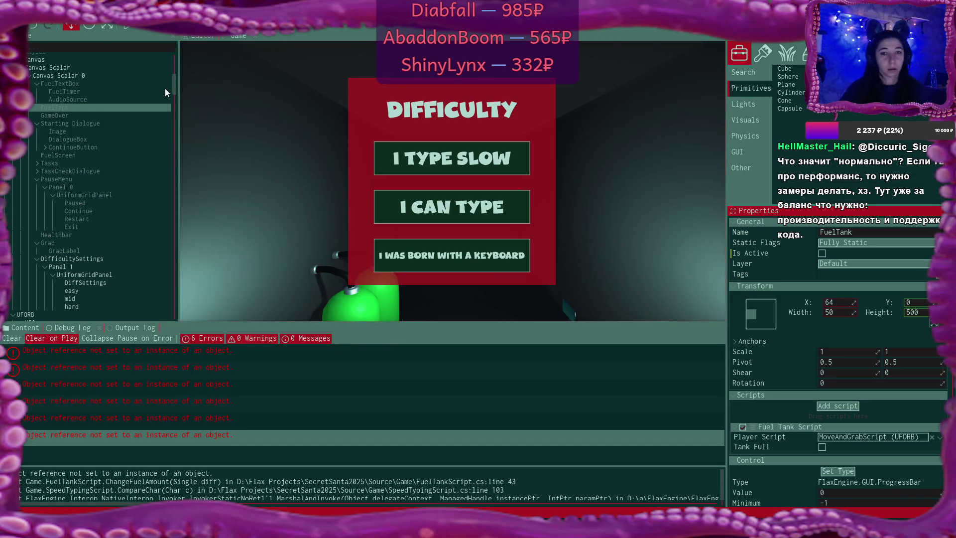
Play on I TYPE SLOW, click through the intro, start fuelling, then pause with Escape
click(127, 26)
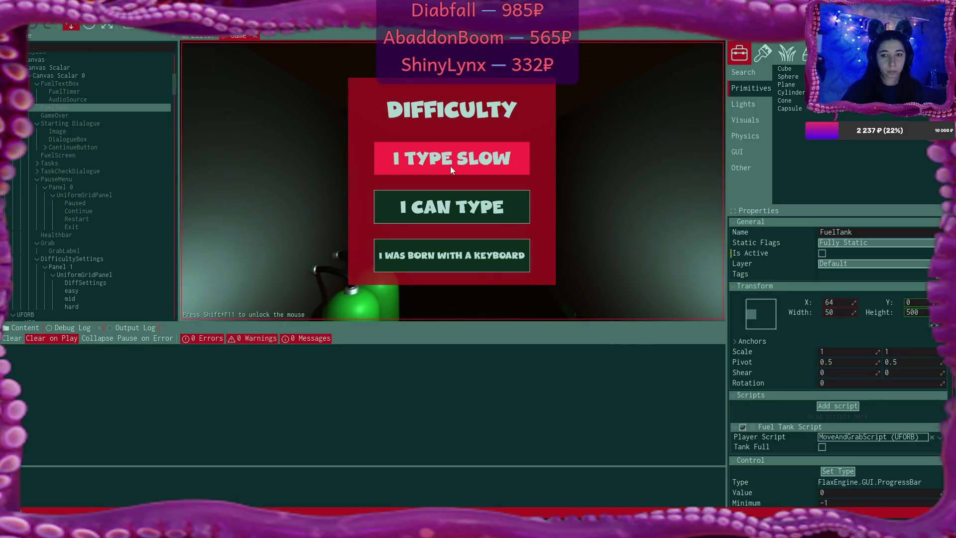
click(451, 170)
click(570, 235)
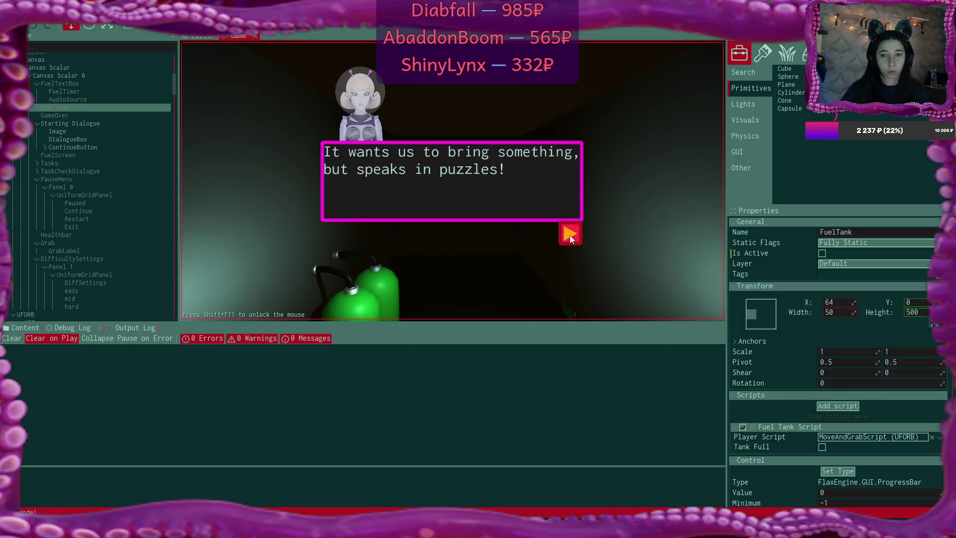
click(569, 234)
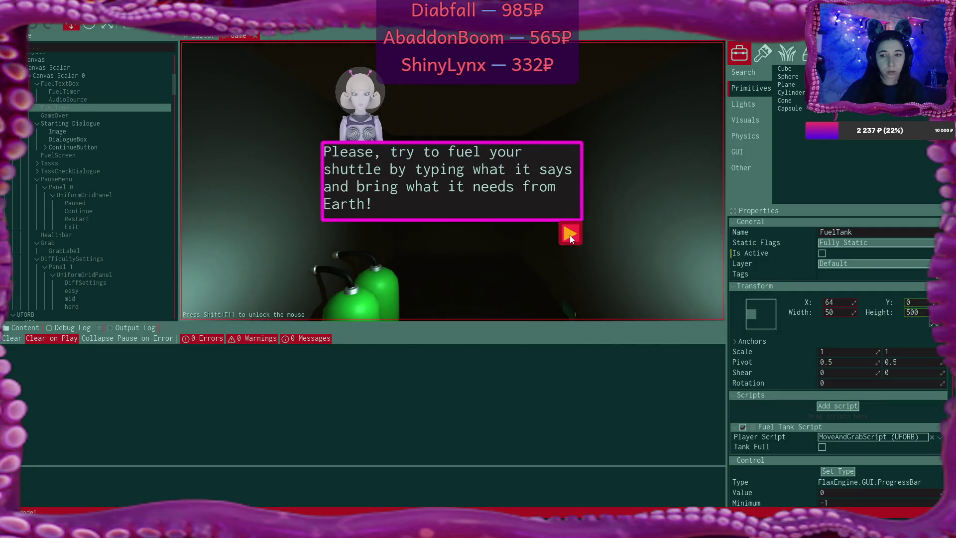
click(569, 235)
click(569, 235)
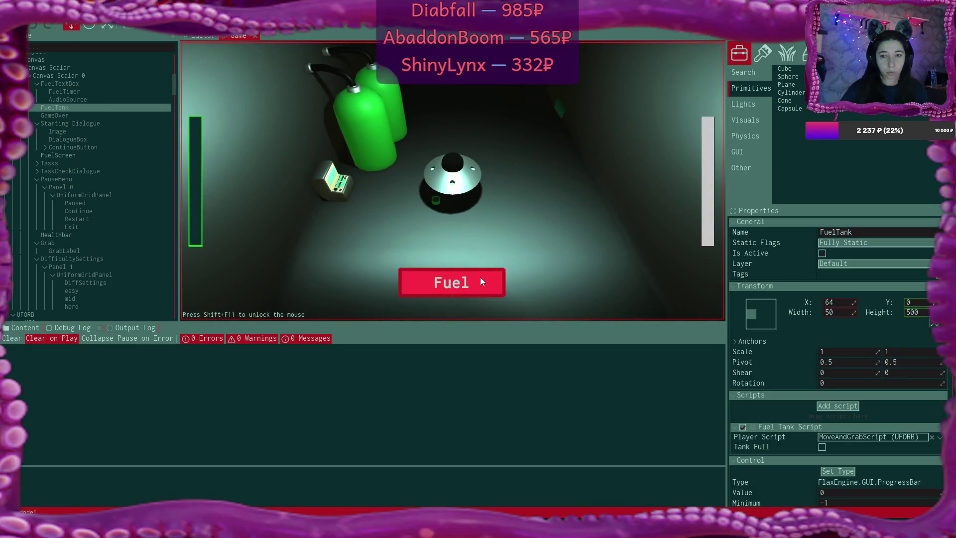
click(473, 279)
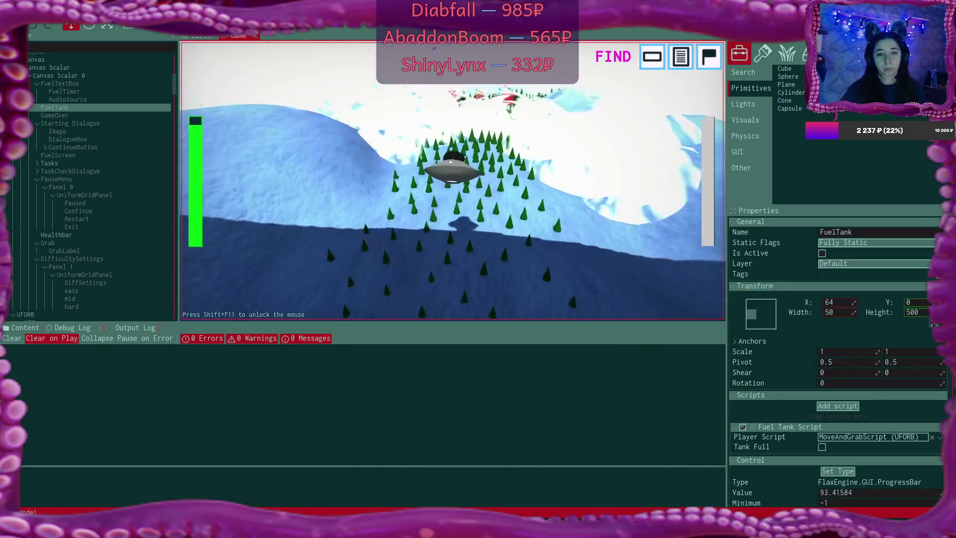
key(Escape)
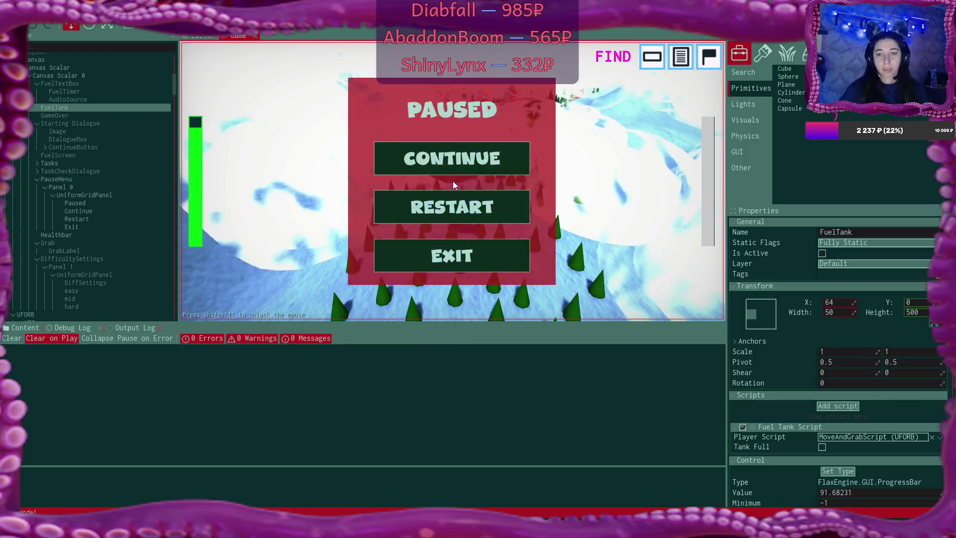
Restart from the pause menu, choose I CAN TYPE, skip the dialogue, and start the fuel task
click(469, 205)
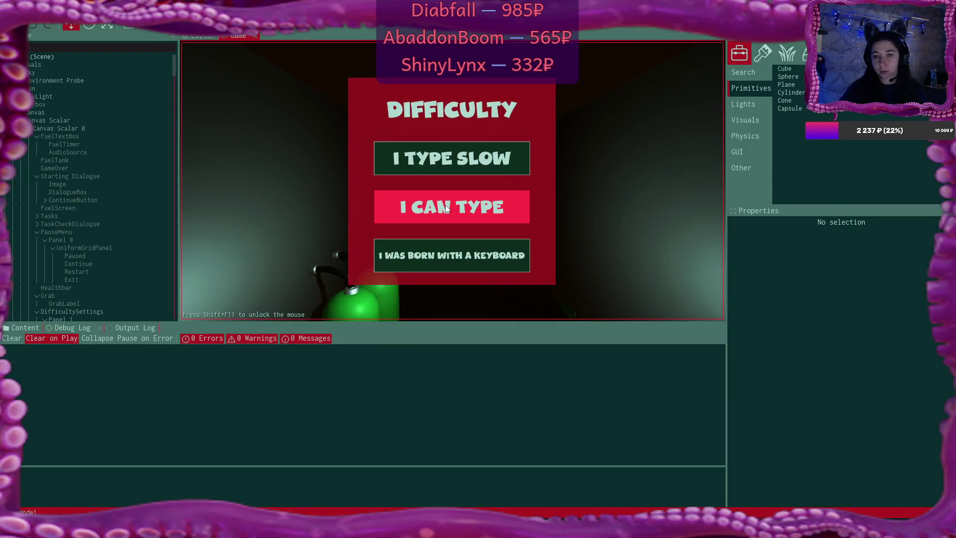
click(505, 209)
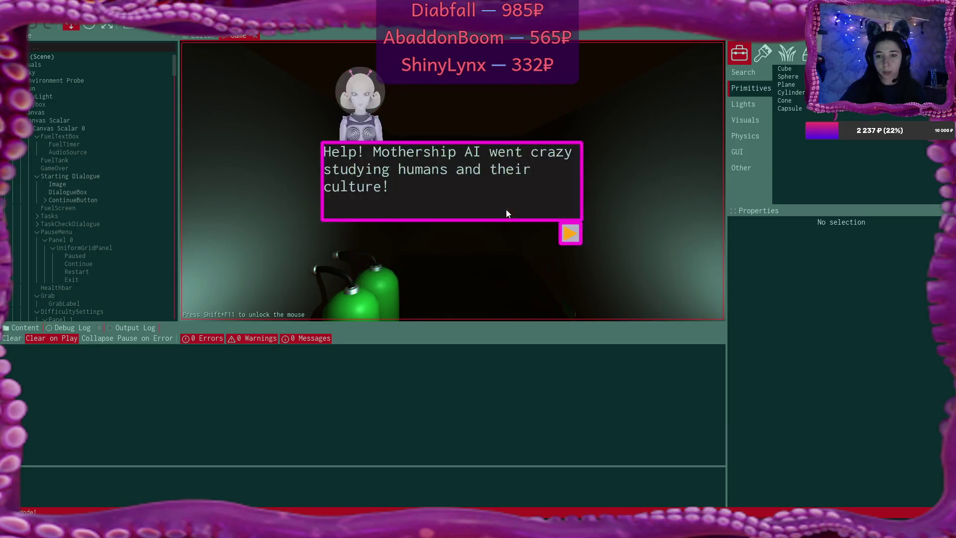
click(576, 232)
click(576, 232)
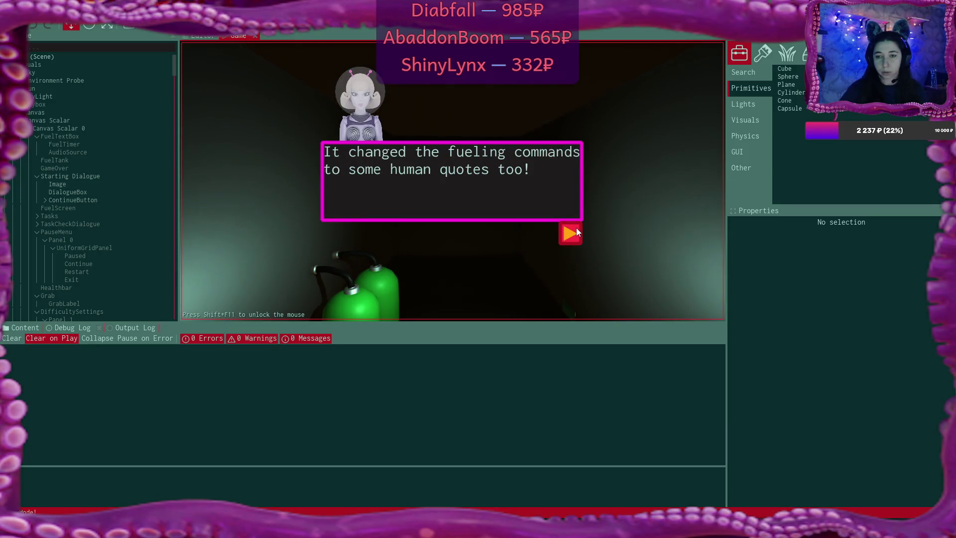
click(576, 232)
click(576, 232)
click(576, 232)
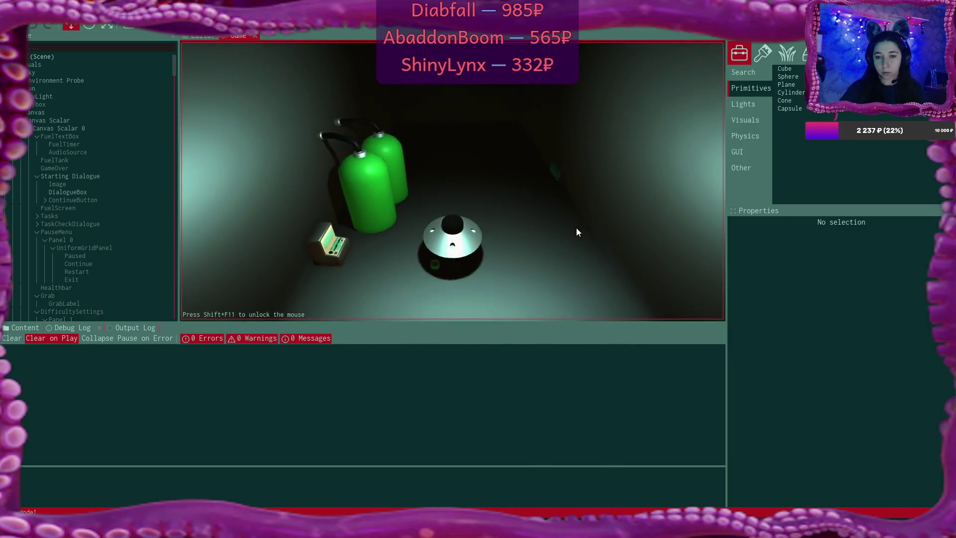
click(447, 288)
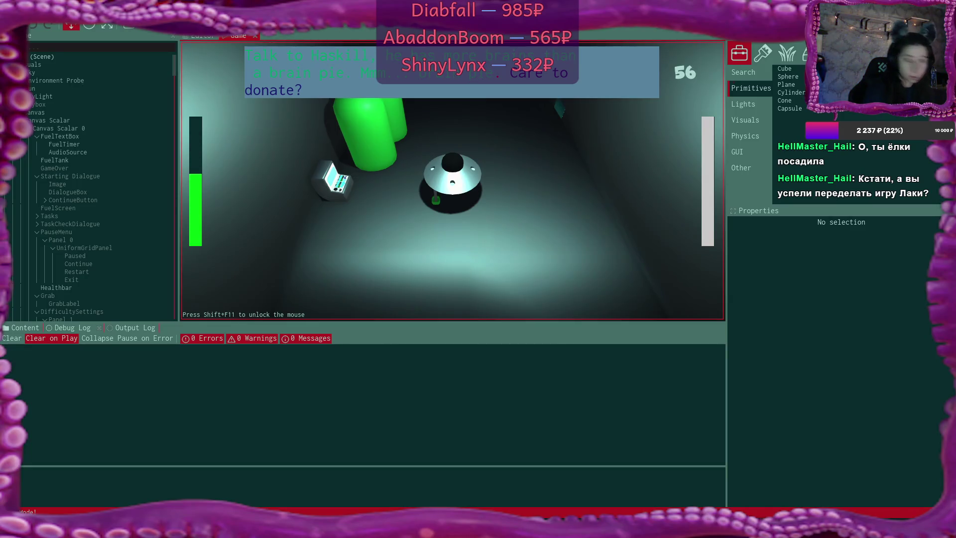
text(CAre)
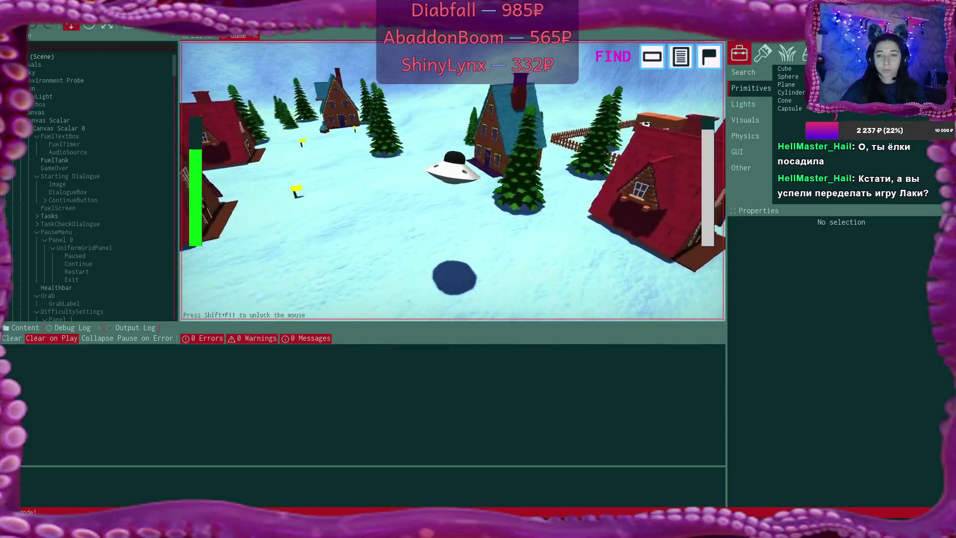
Fly the UFO forward with W over the village houses until the Difficulty menu returns
key(w)
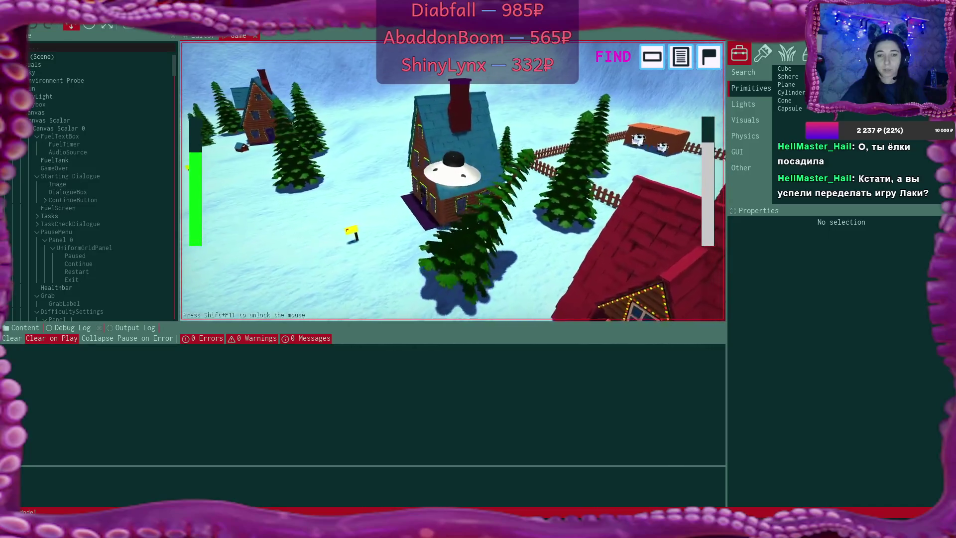
key(w)
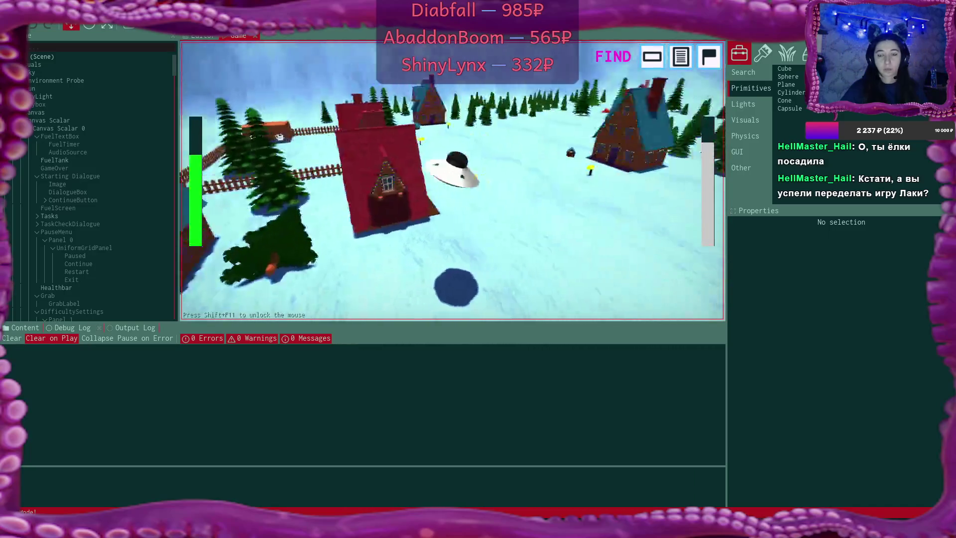
key(w)
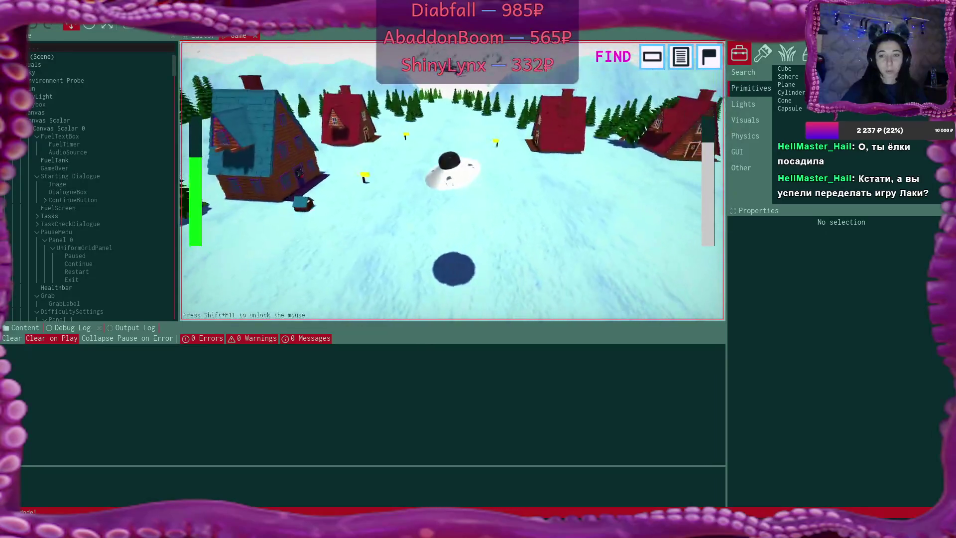
key(w)
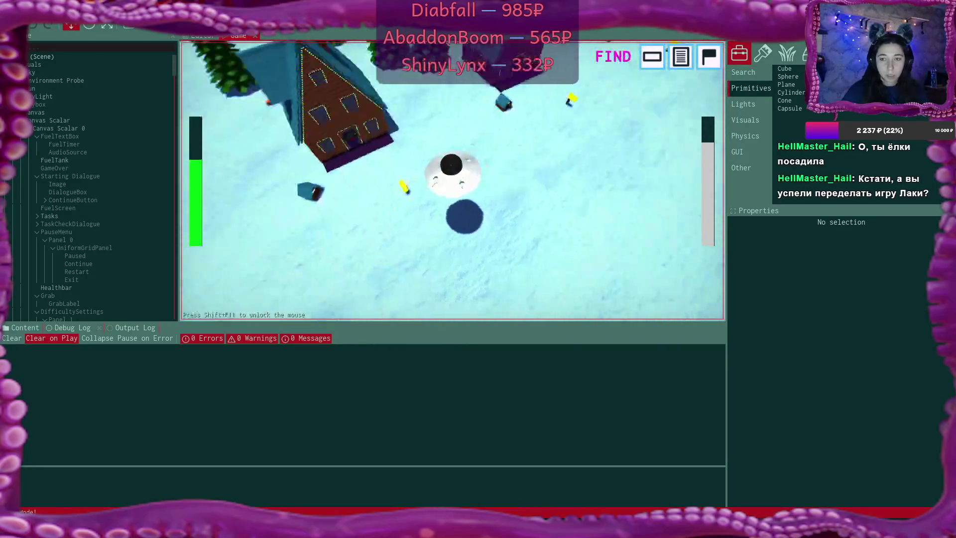
key(w)
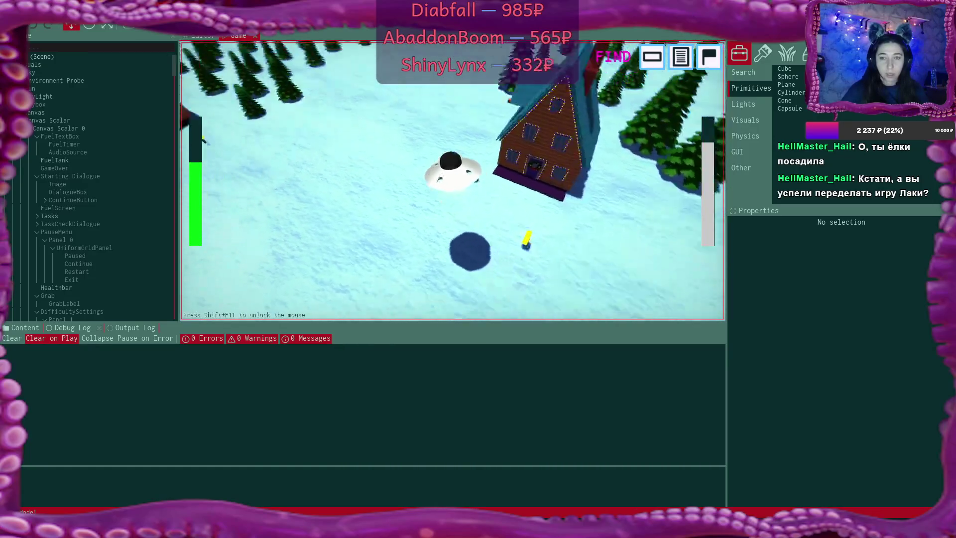
key(w)
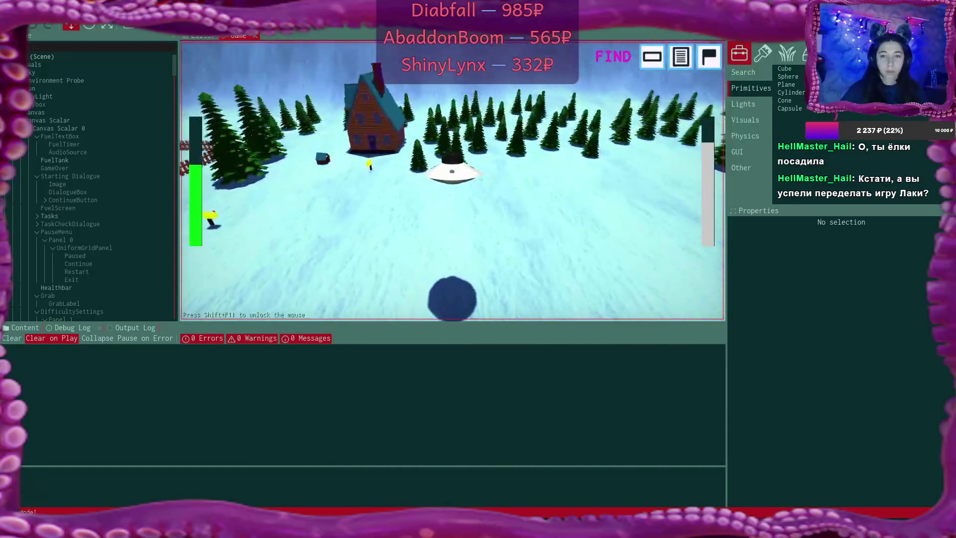
key(w)
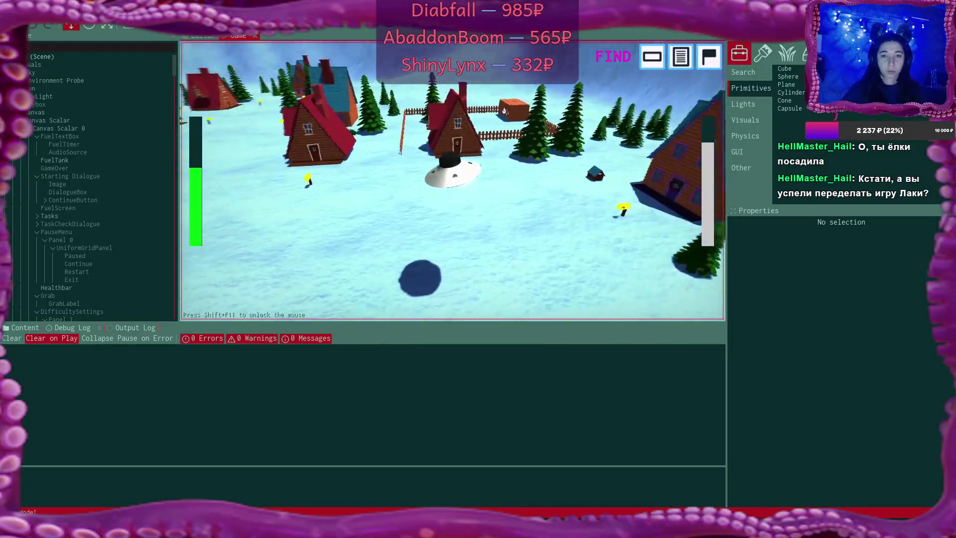
key(w)
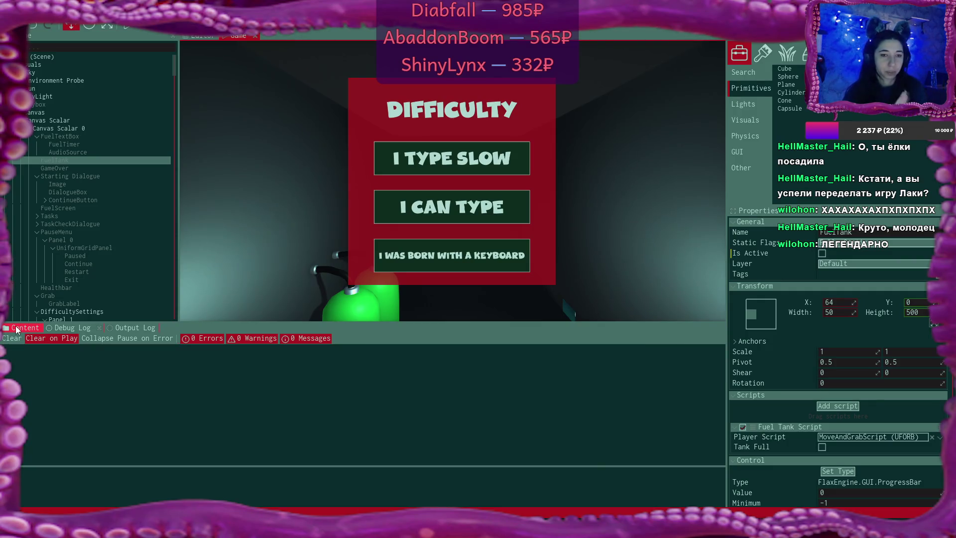
In the content browser, go up from Source/Game to the project root and open the Content folder
scroll(143, 184, down, 9)
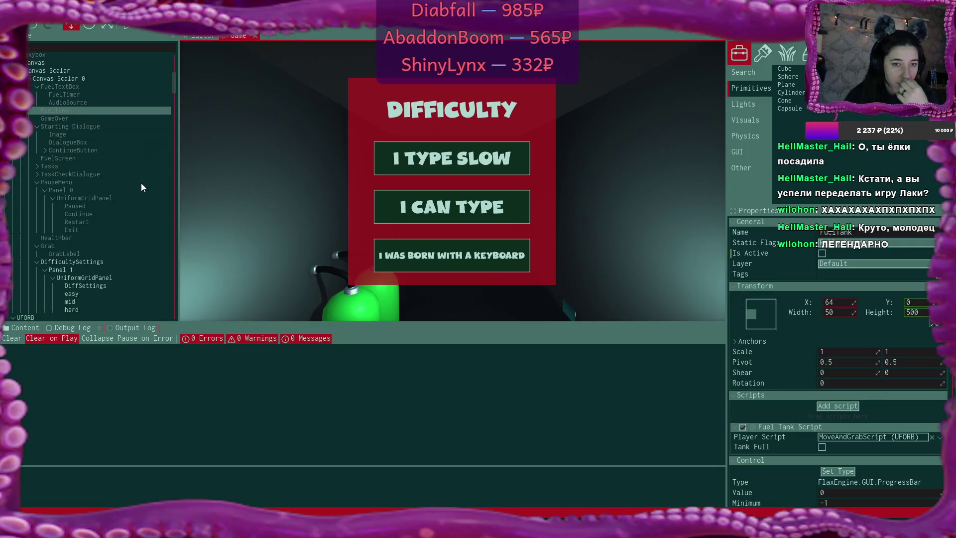
scroll(141, 185, down, 8)
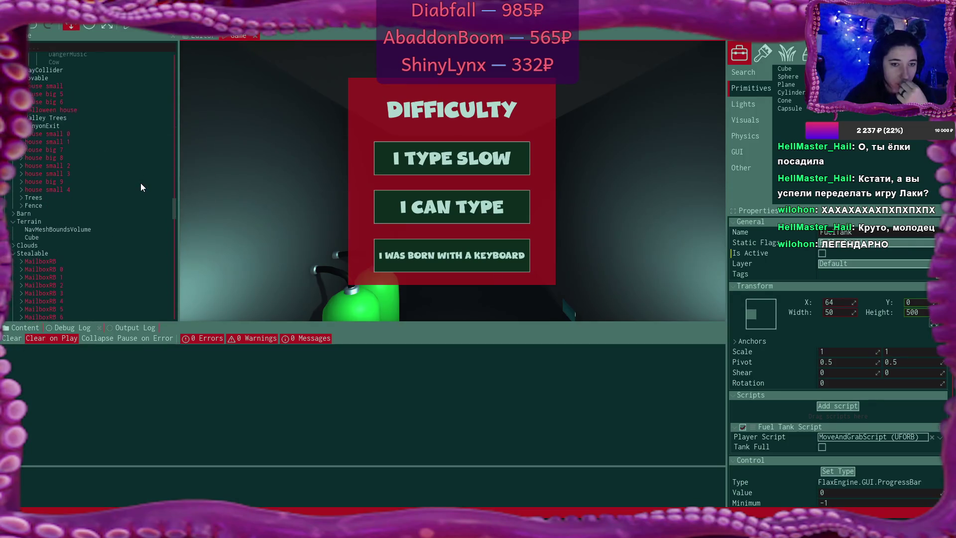
scroll(140, 184, down, 4)
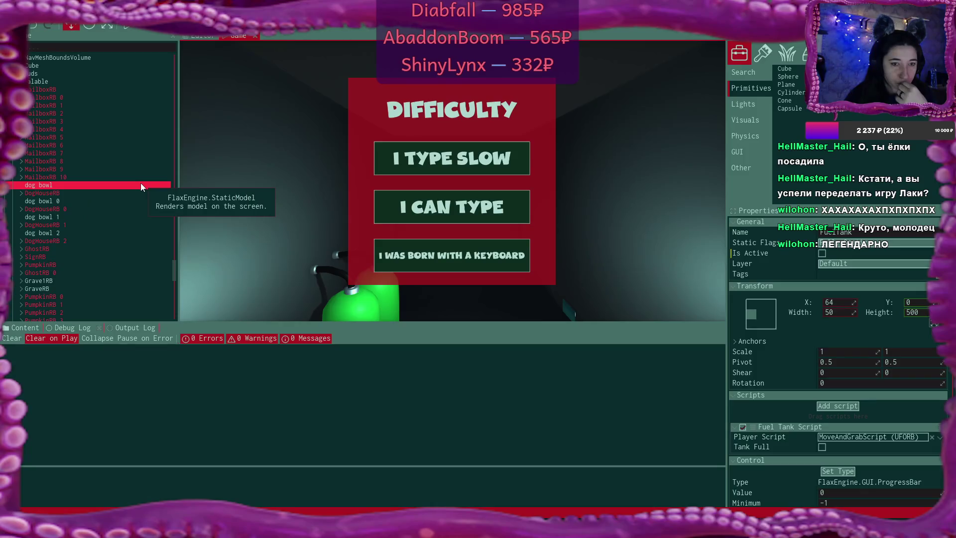
click(24, 328)
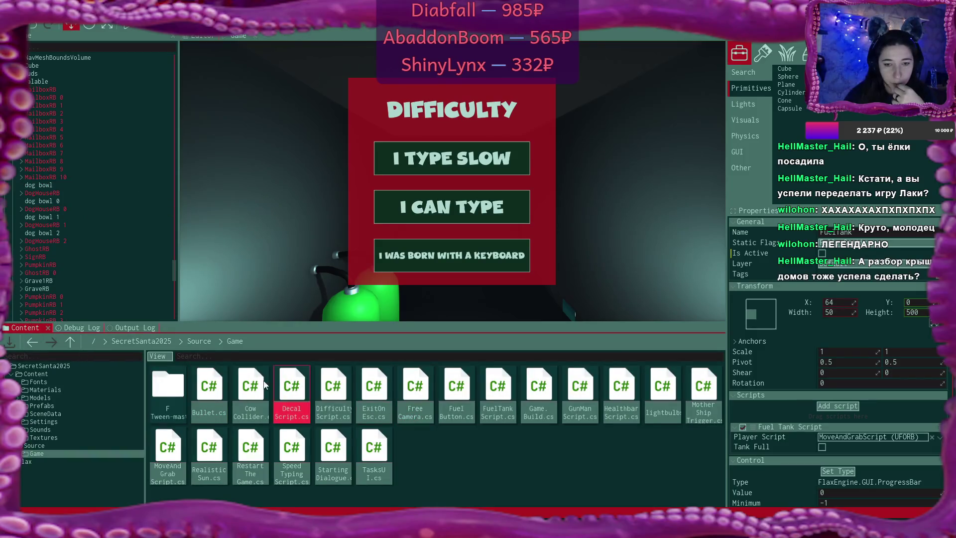
click(196, 345)
click(157, 342)
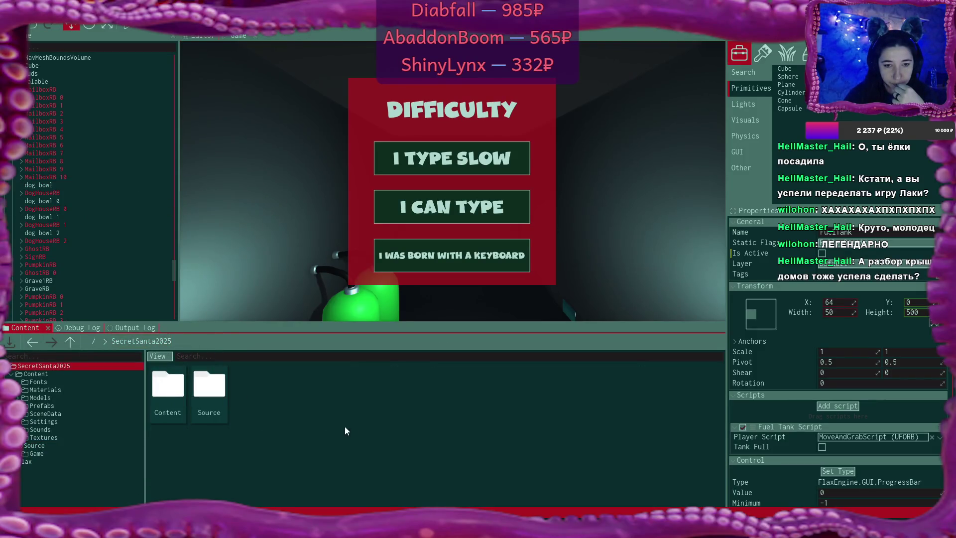
double_click(176, 391)
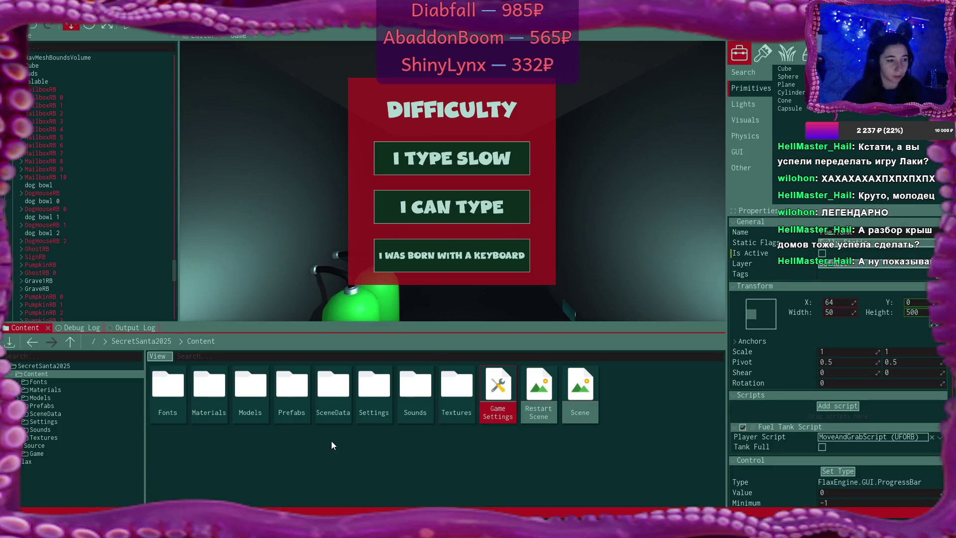
click(130, 26)
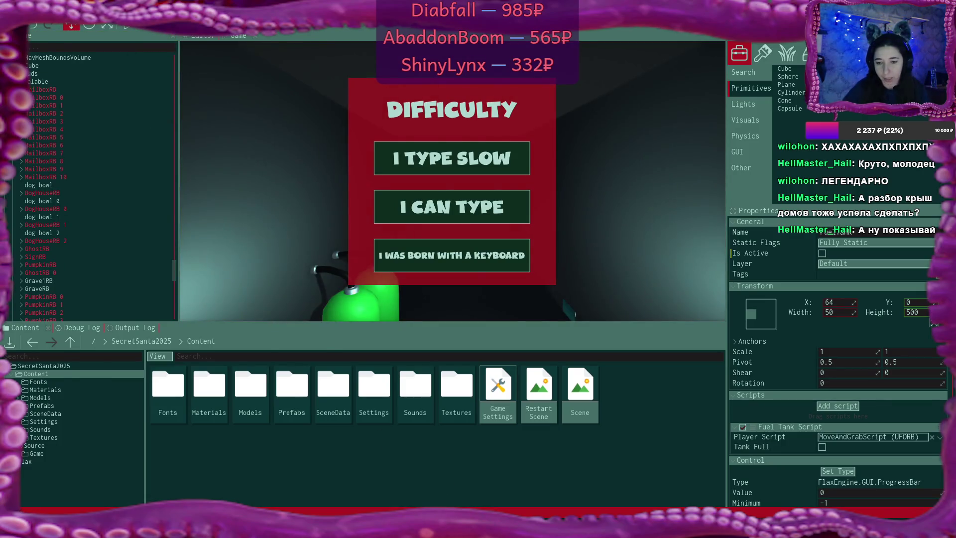
key(alt+Tab)
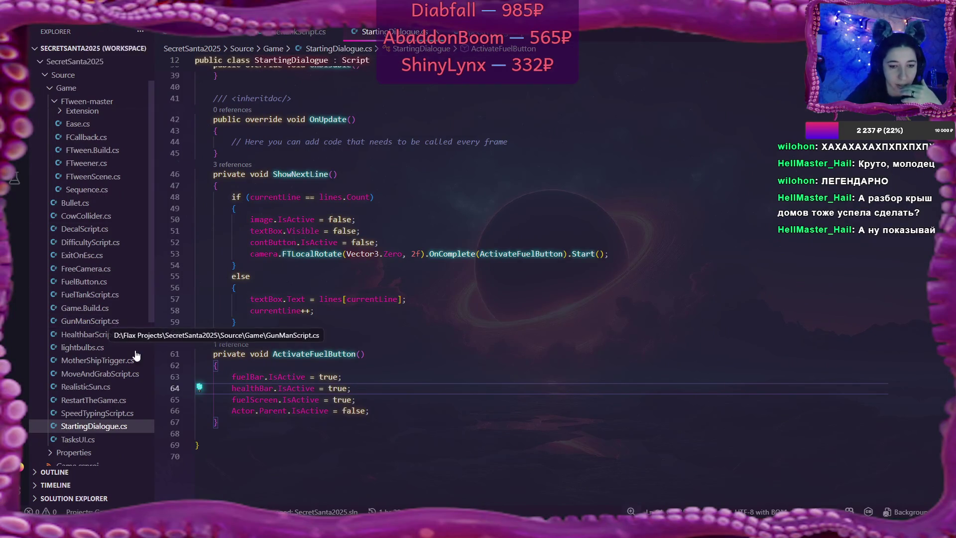
In MoveAndGrabScript.cs, add a Debug.Log("cow says moo") line after the cowMoo activation line
click(114, 380)
scroll(495, 316, down, 5)
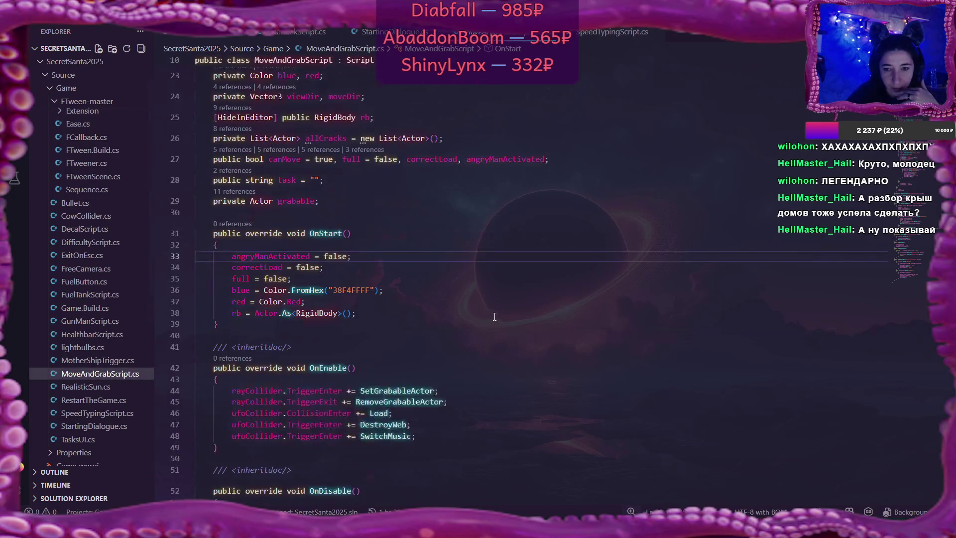
scroll(495, 316, down, 20)
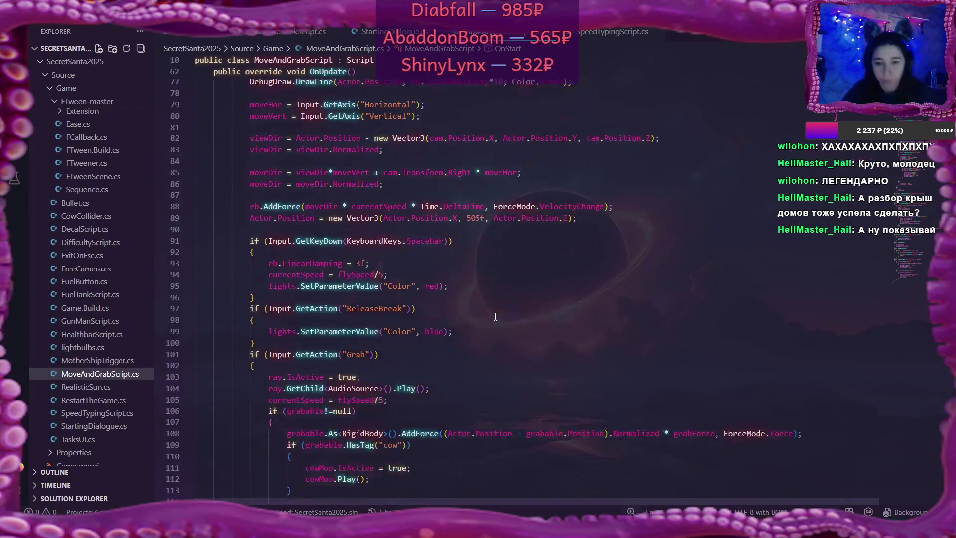
scroll(495, 316, down, 5)
scroll(495, 317, up, 2)
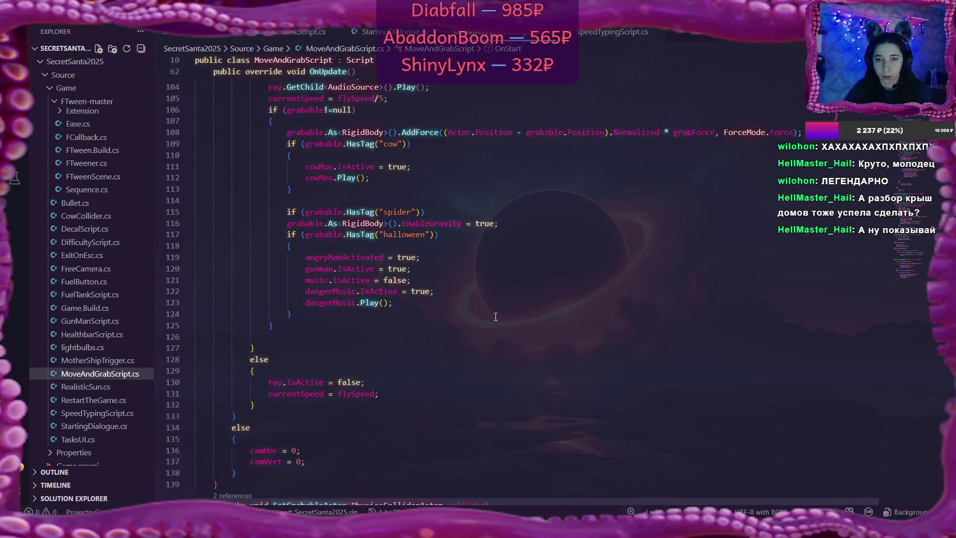
scroll(495, 316, up, 2)
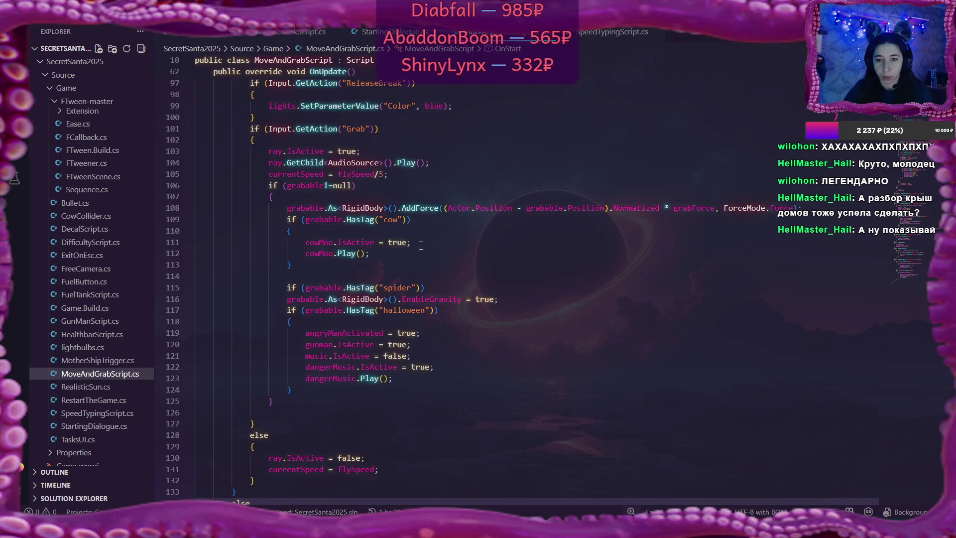
click(418, 244)
key(Return)
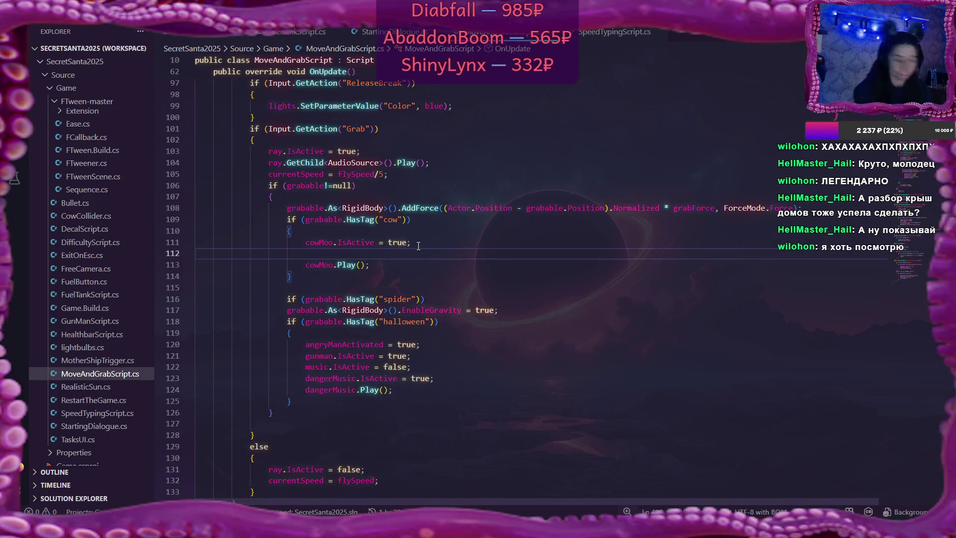
text(Deb)
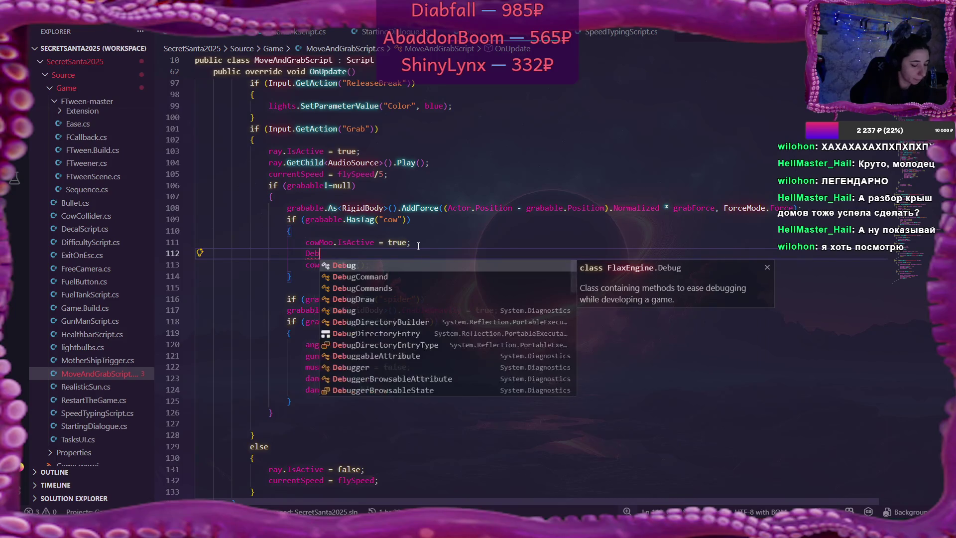
text(ig)
key(BackSpace)
key(BackSpace)
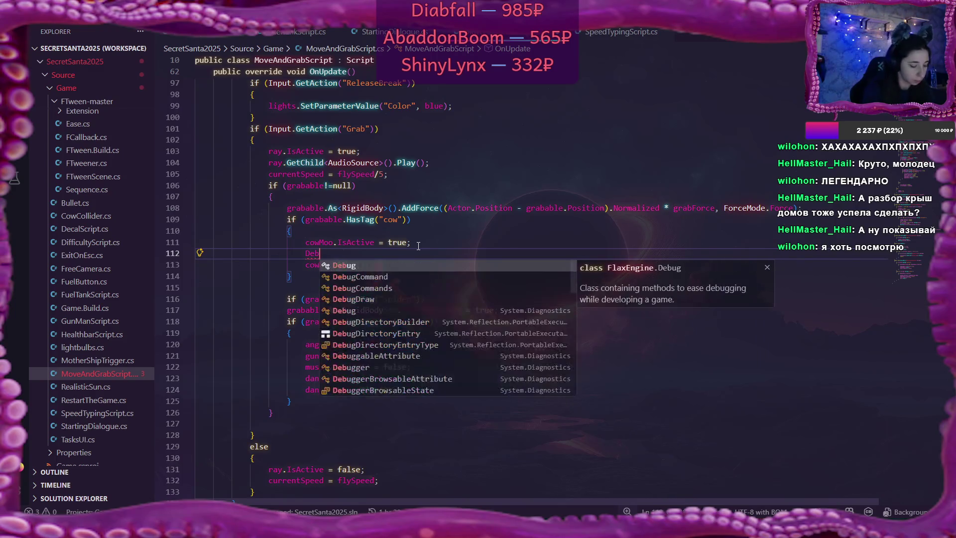
text(ug.Log()
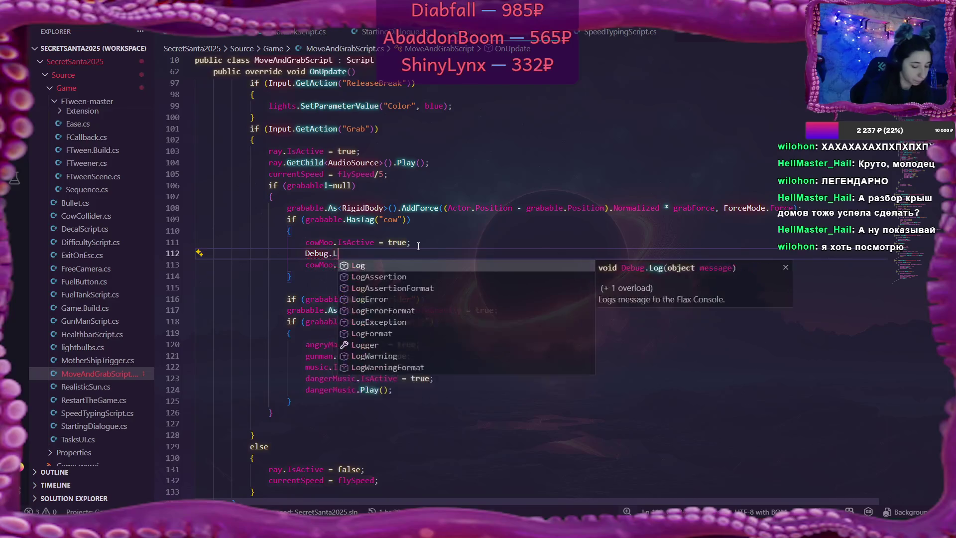
key(Escape)
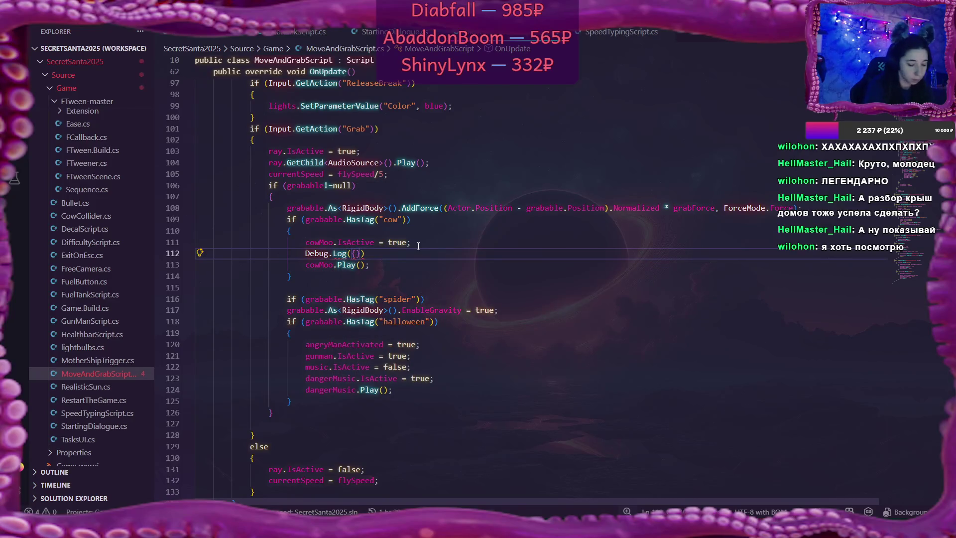
text("cow s)
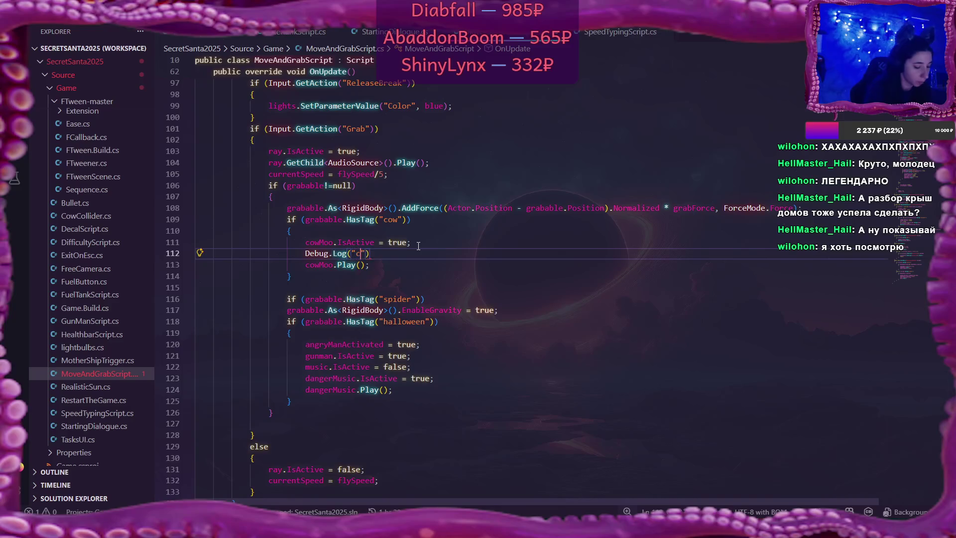
text(ays moo)
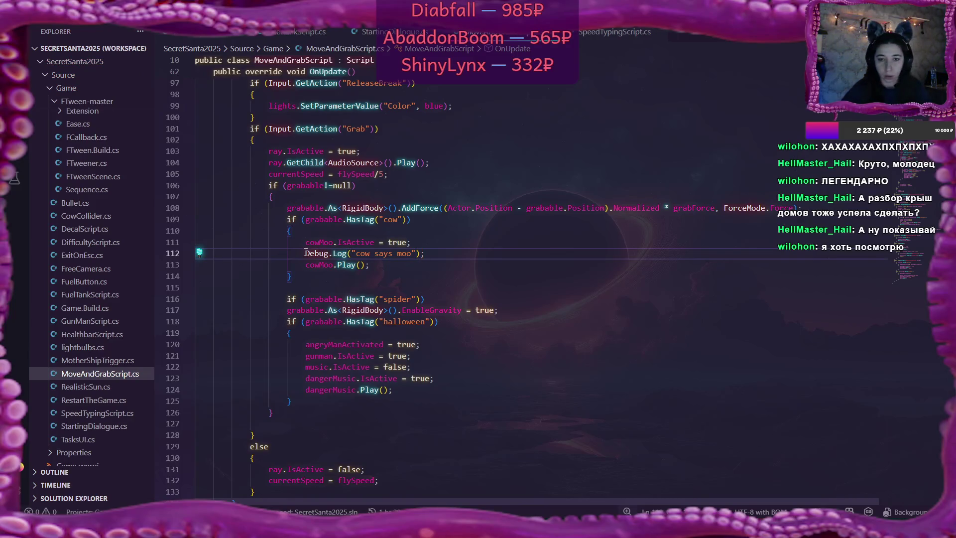
Copy that log line below the cowMoo deactivation line in RemoveGrabableActor
drag(304, 253, 430, 251)
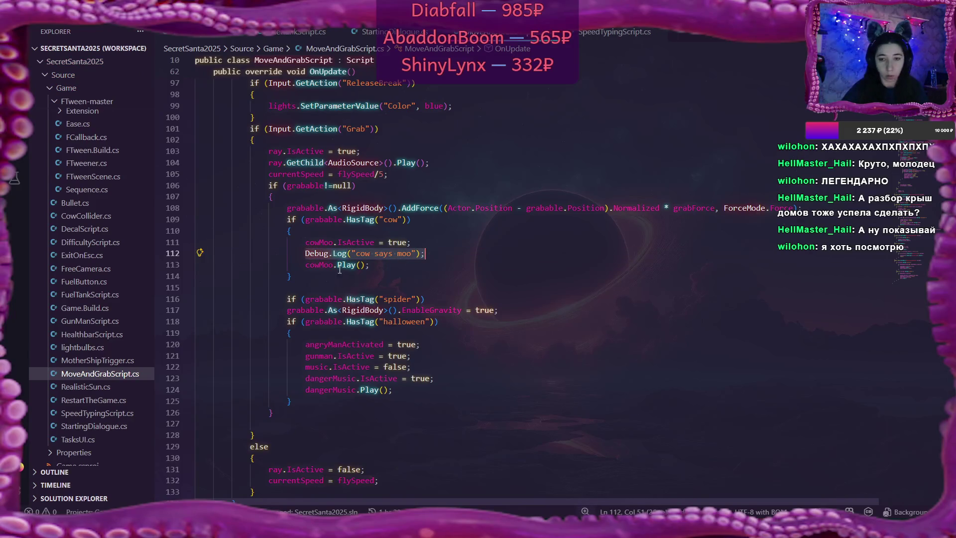
double_click(323, 264)
scroll(522, 307, down, 12)
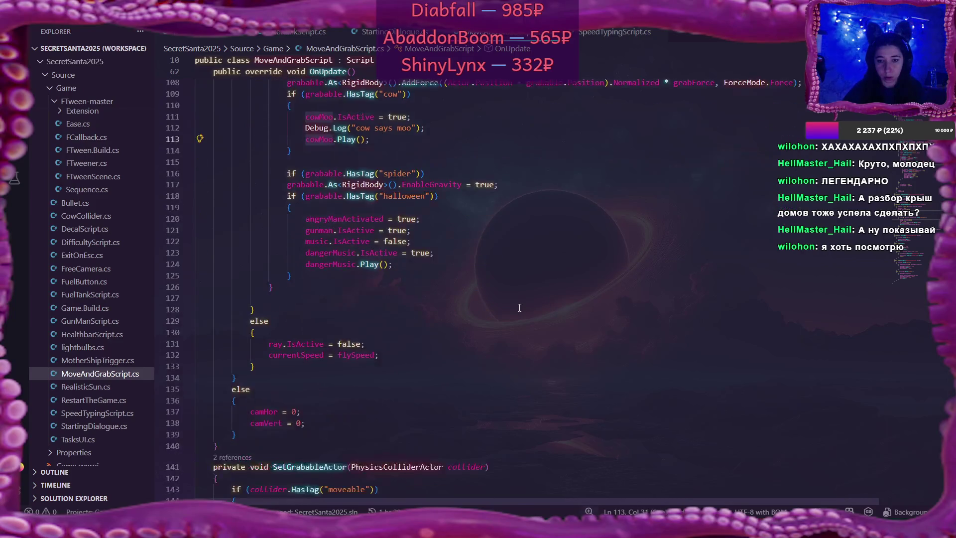
scroll(505, 303, down, 2)
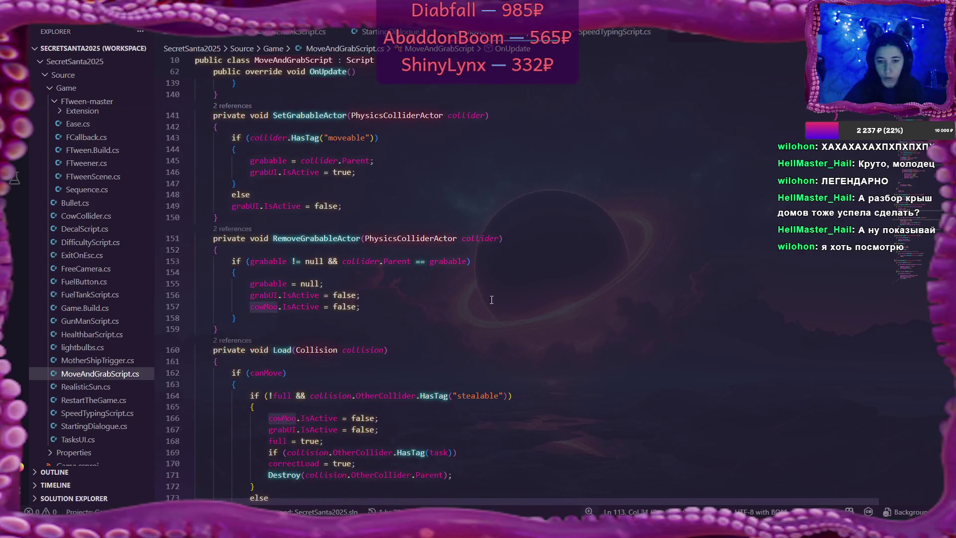
click(362, 306)
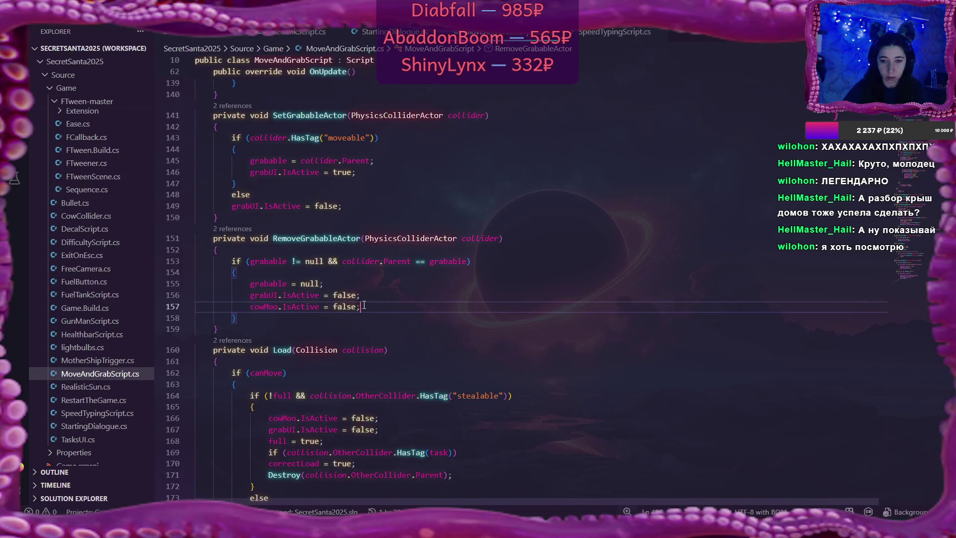
key(Return)
key(Tab)
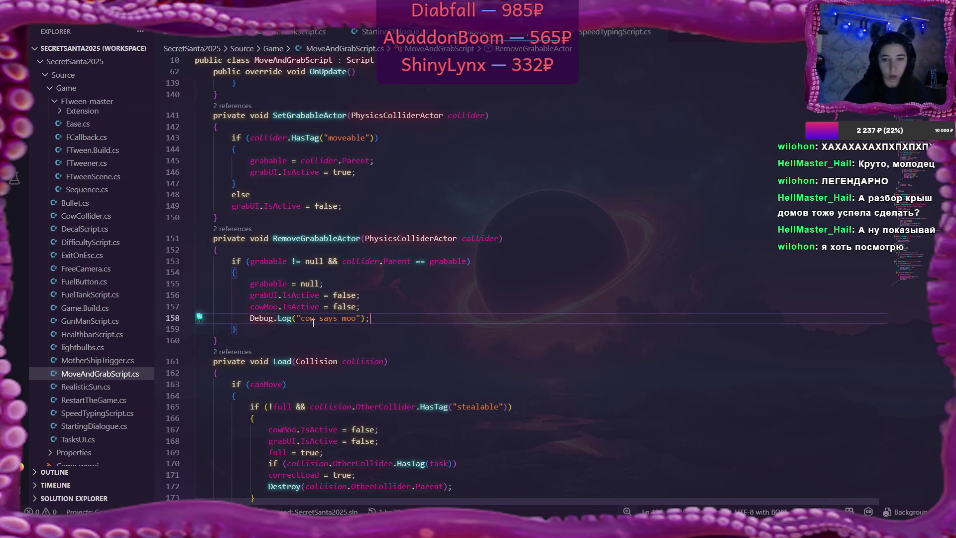
Edit the copied log message to read "moo stops"
drag(319, 323, 358, 326)
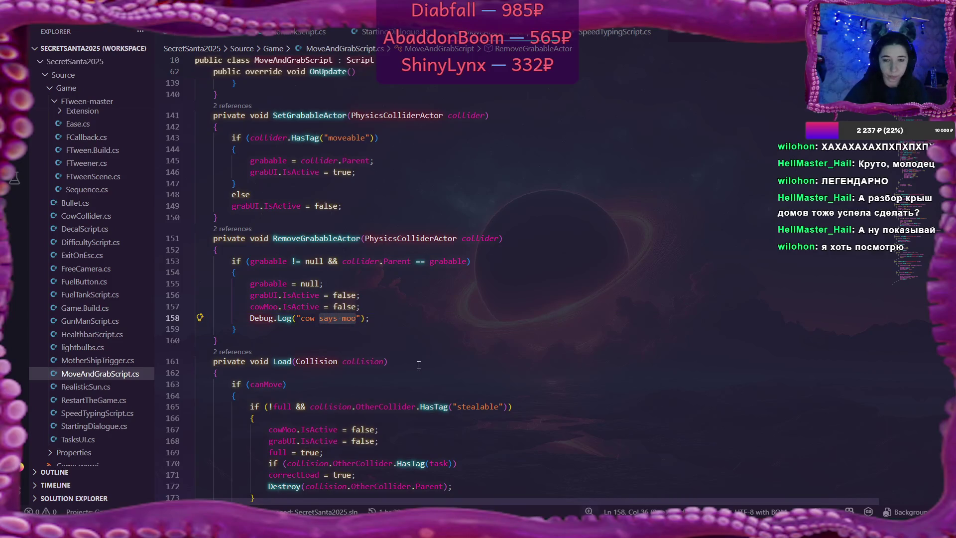
key(BackSpace)
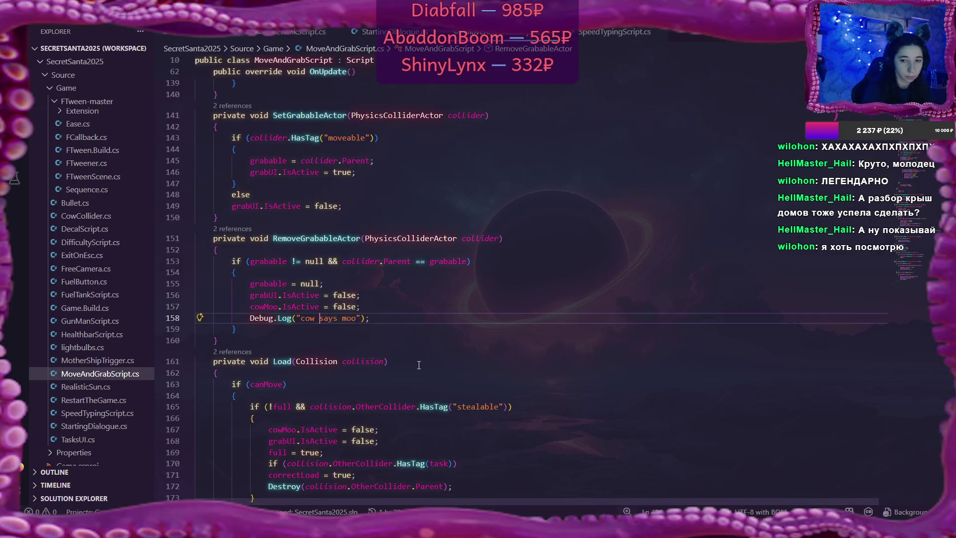
text(moo)
key(Left)
key(Left)
key(Left)
key(BackSpace)
key(BackSpace)
key(BackSpace)
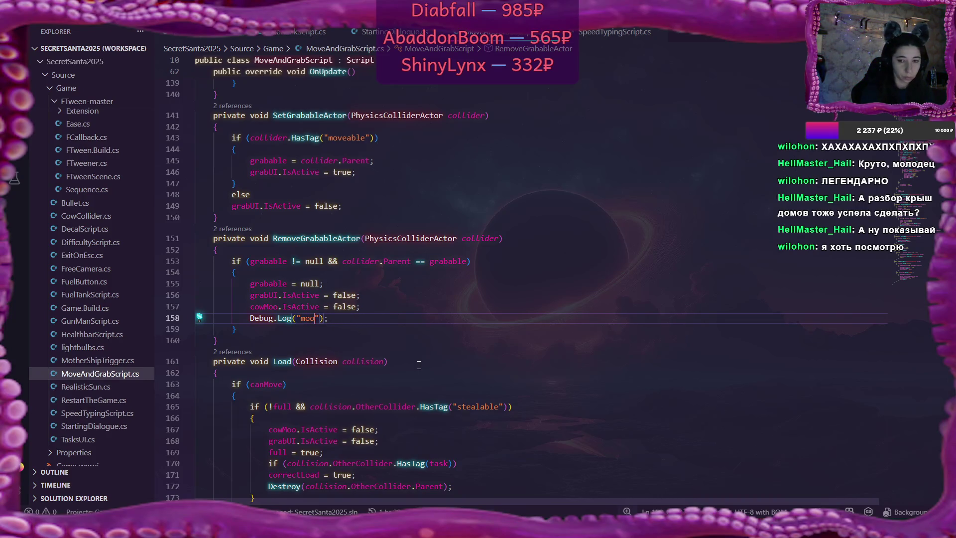
text(stops)
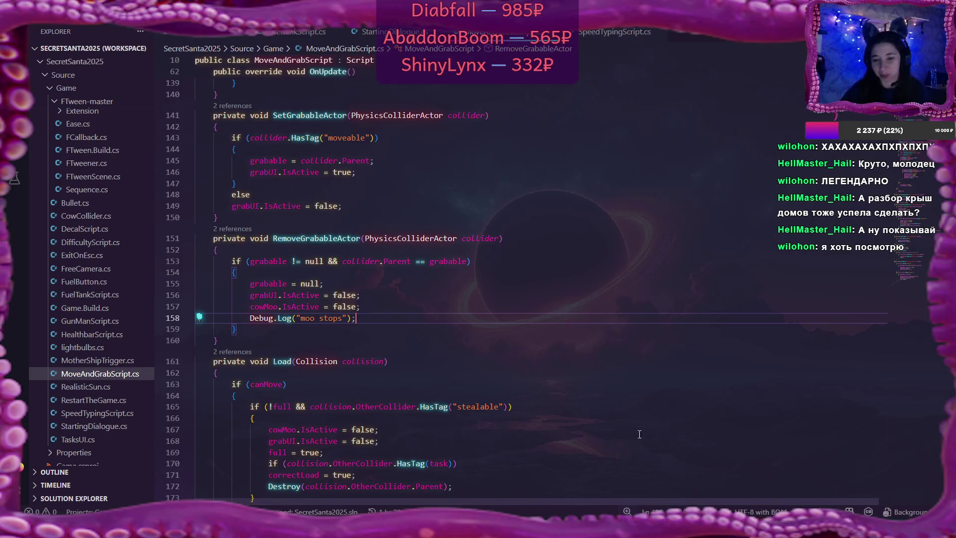
key(alt+Tab)
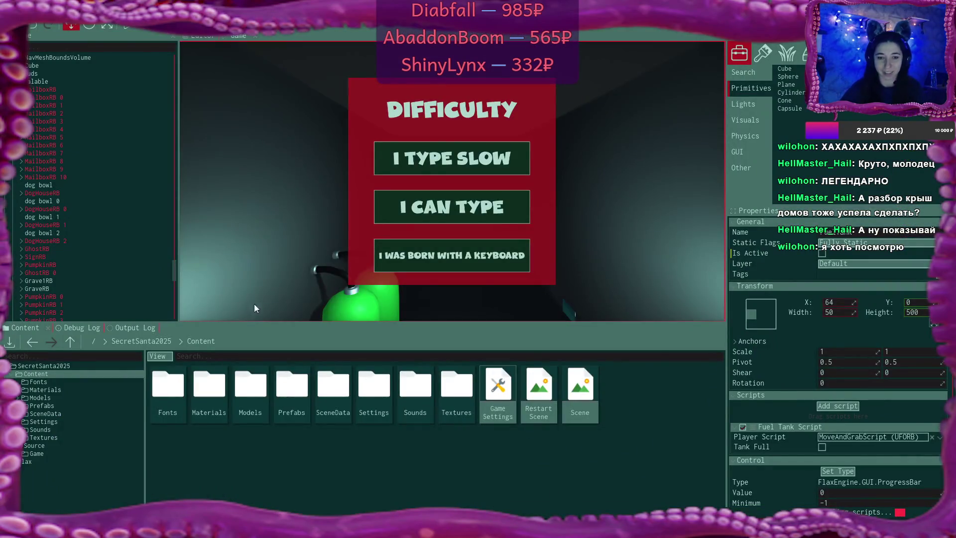
Enlarge the game viewport, play on I TYPE SLOW, skip the opening dialogue and start Fuel
drag(305, 322, 305, 383)
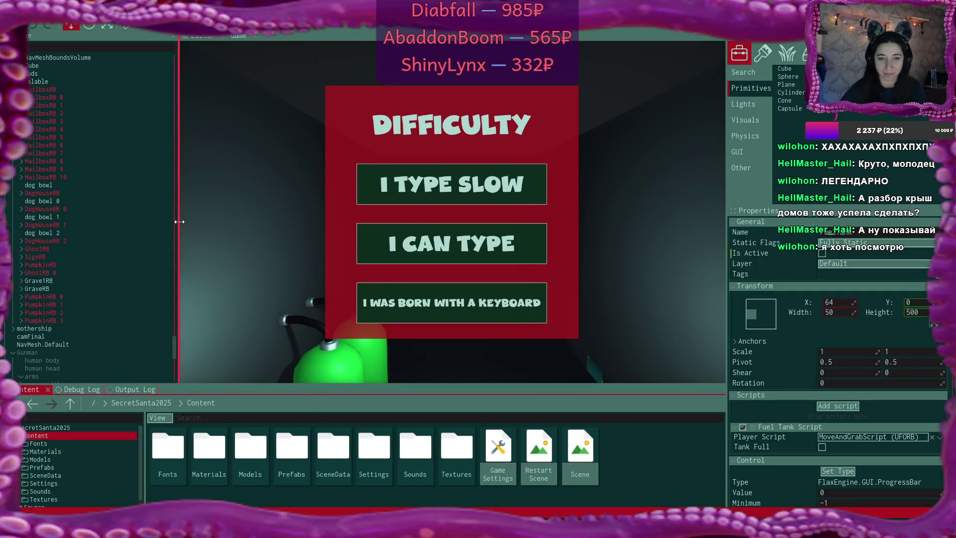
drag(176, 220, 122, 225)
key(F5)
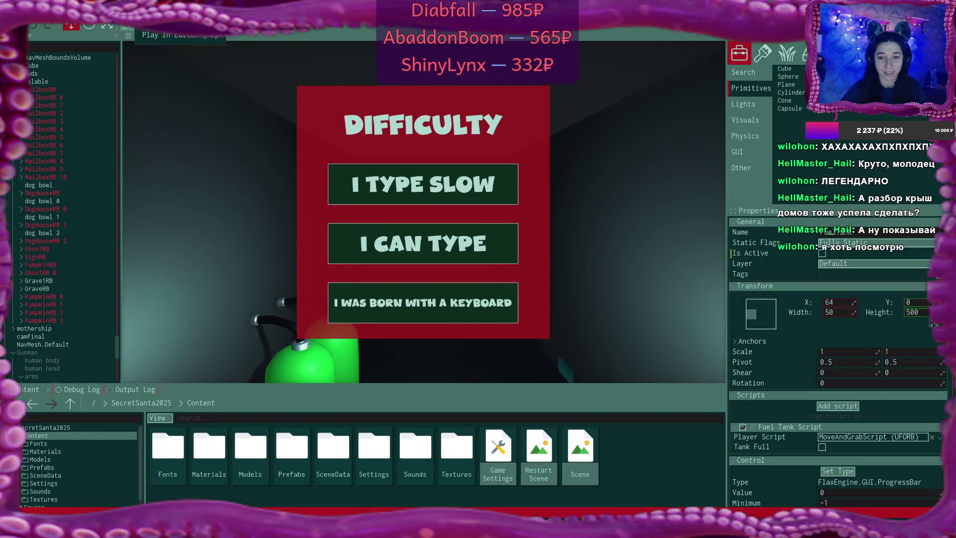
click(461, 186)
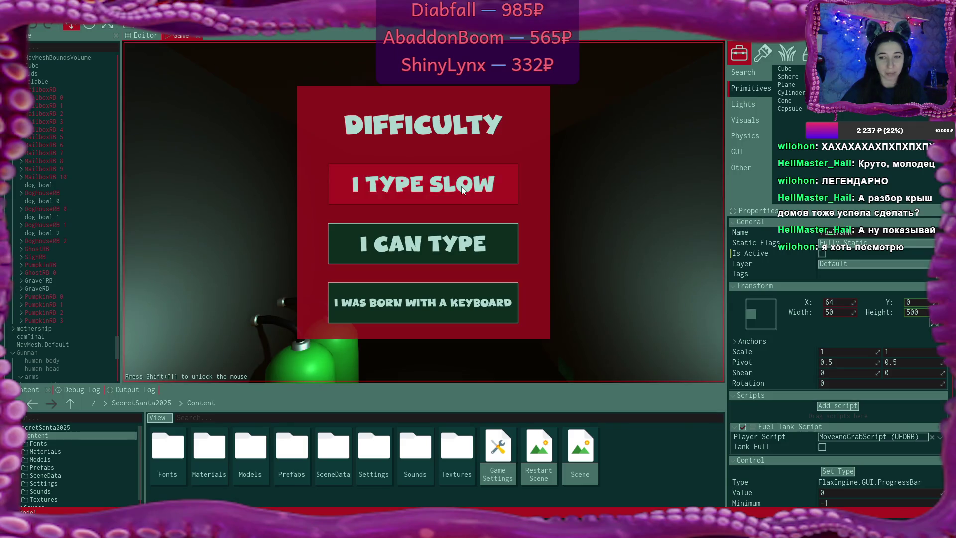
click(565, 280)
click(565, 280)
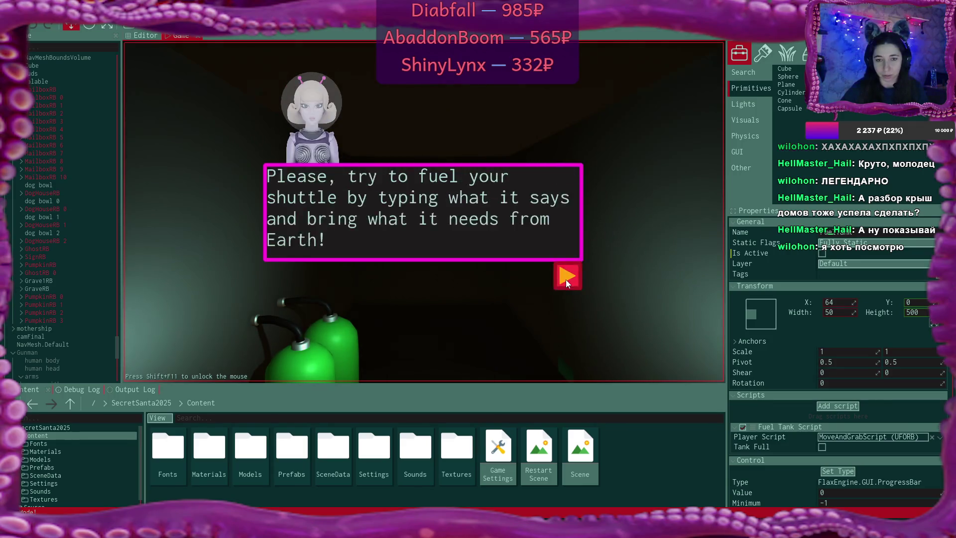
click(565, 279)
click(566, 279)
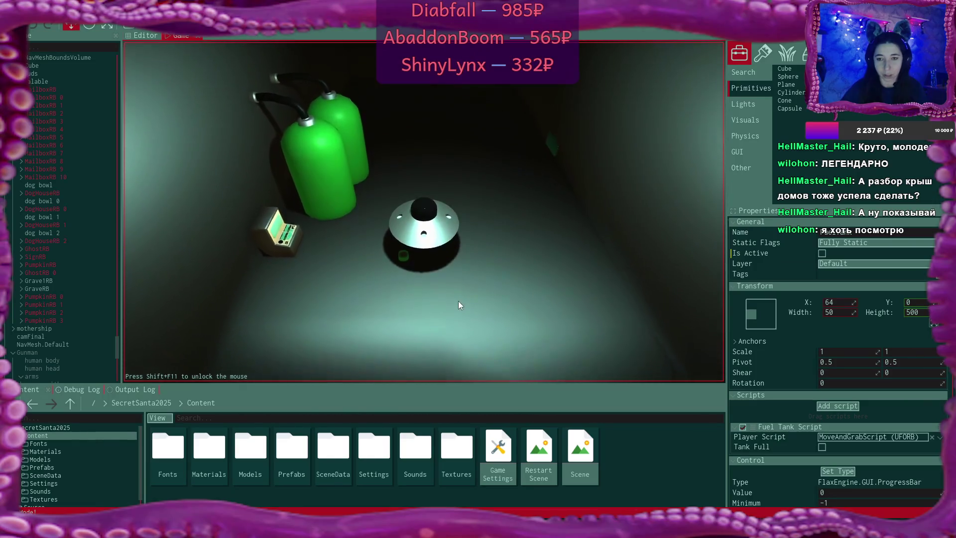
click(431, 334)
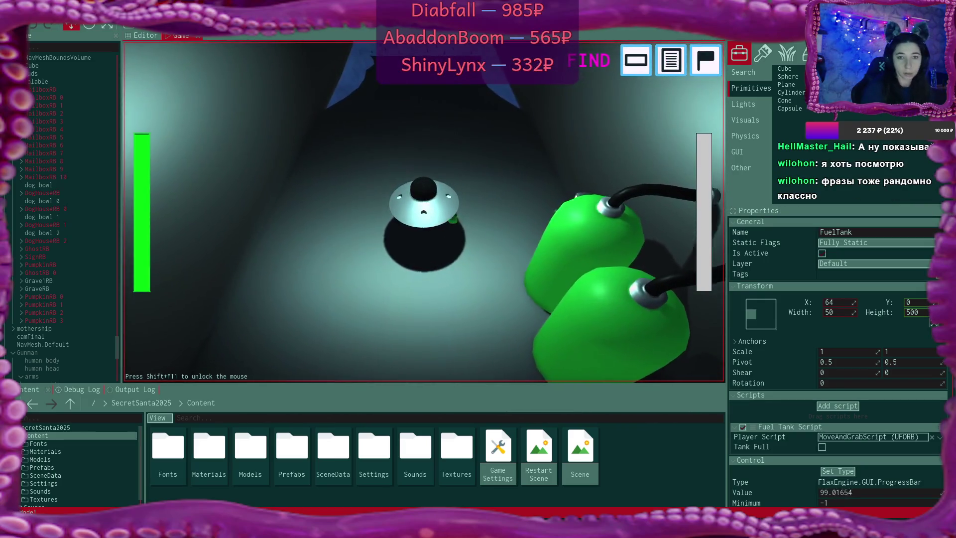
Fly the UFO out of the tank room over the snowy forest and red-roofed village, then climb
key(w)
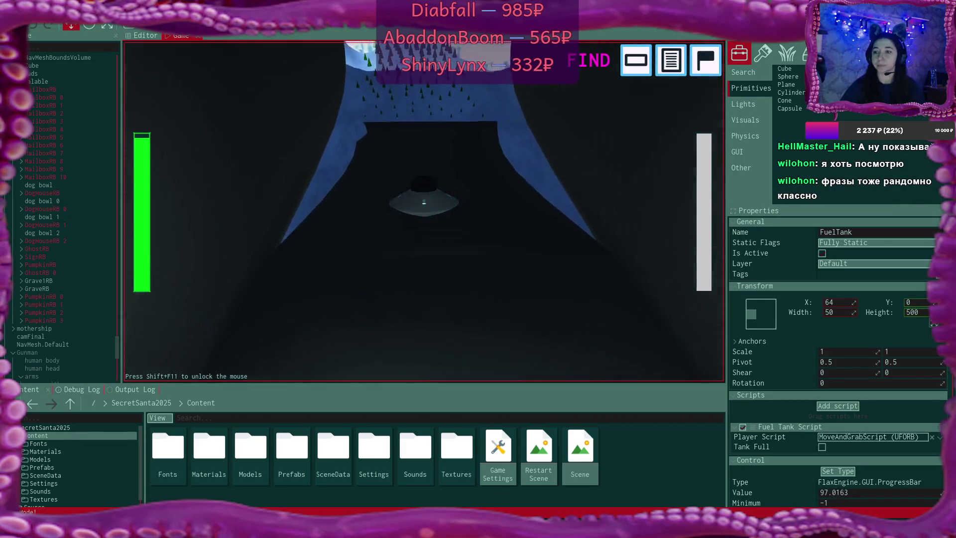
key(w)
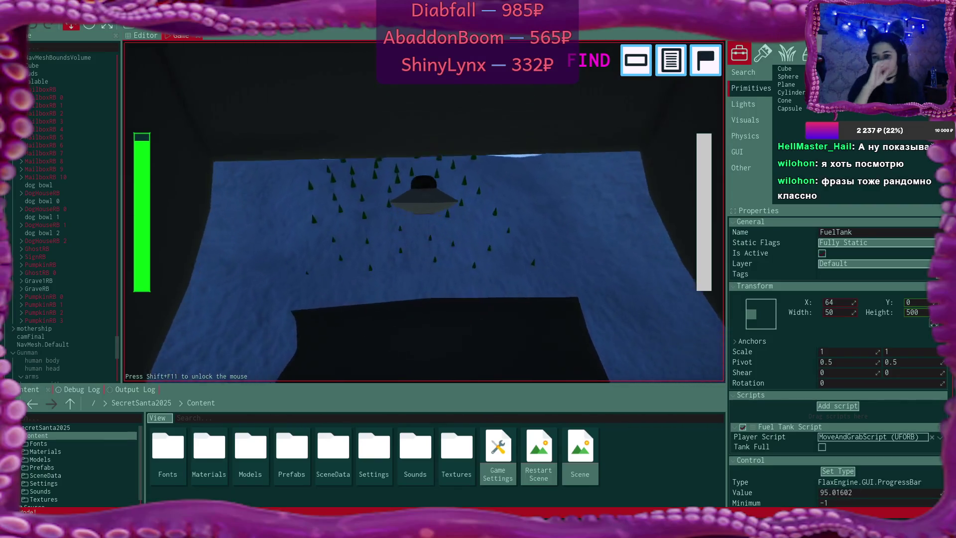
key(w)
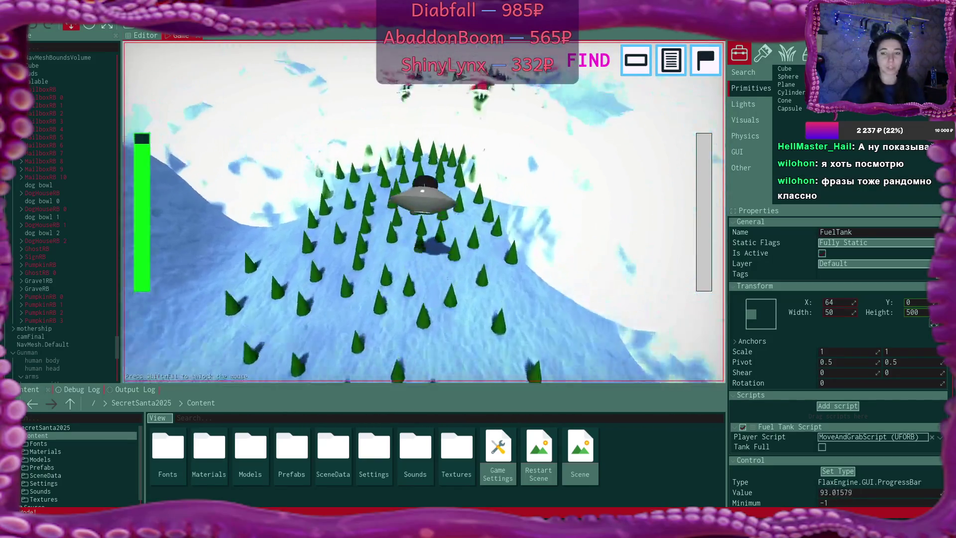
key(w)
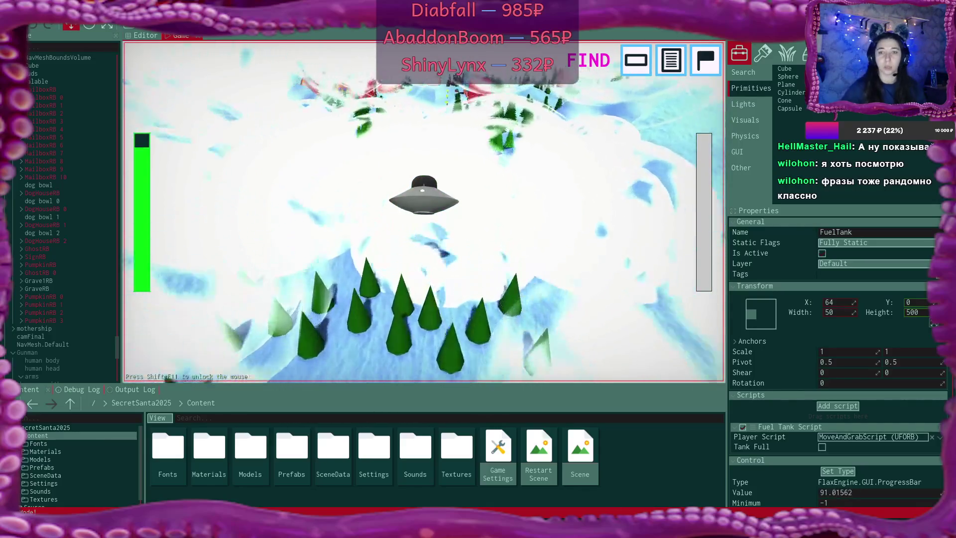
key(w)
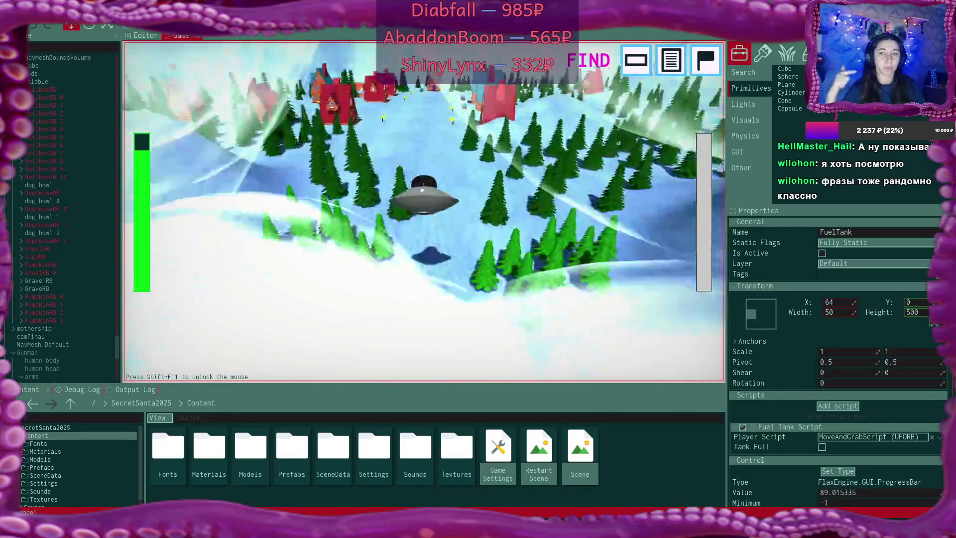
key(w)
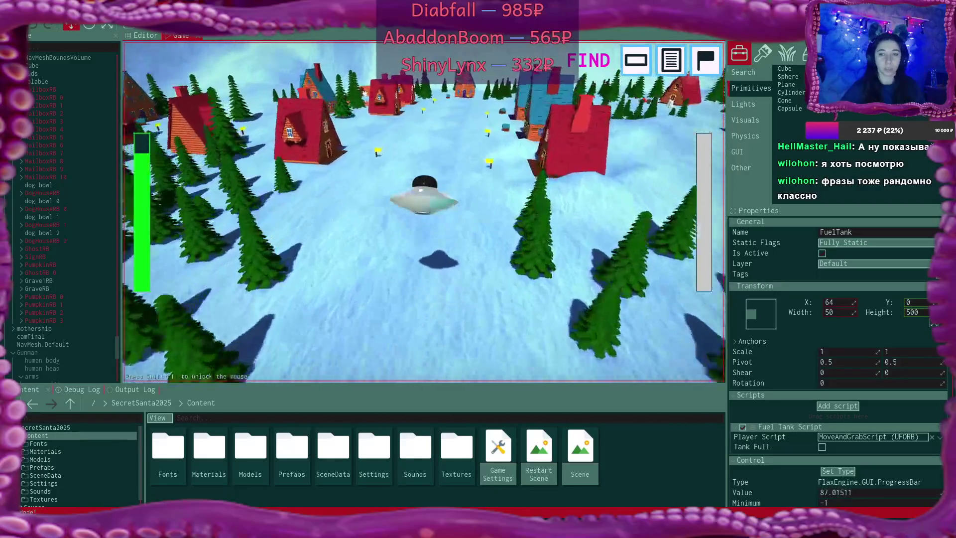
key(w)
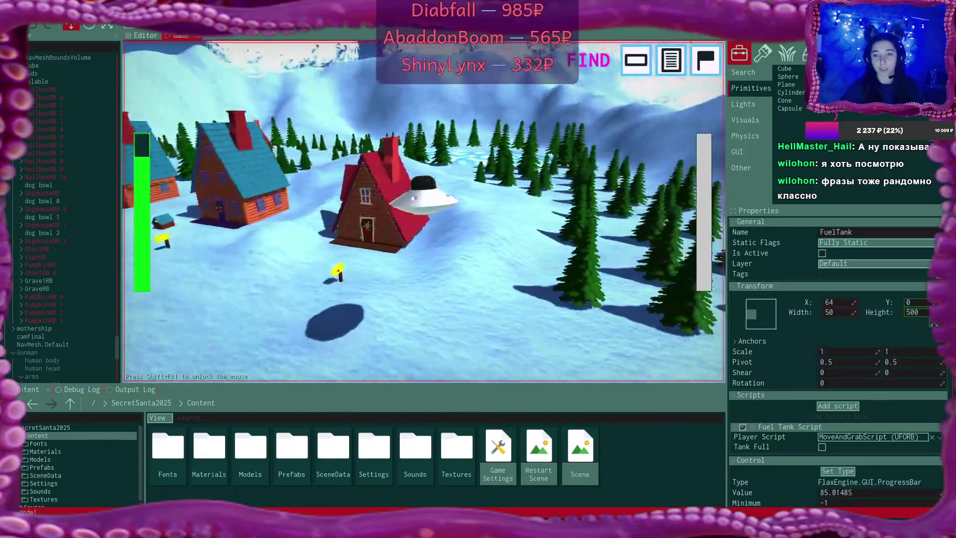
key(w)
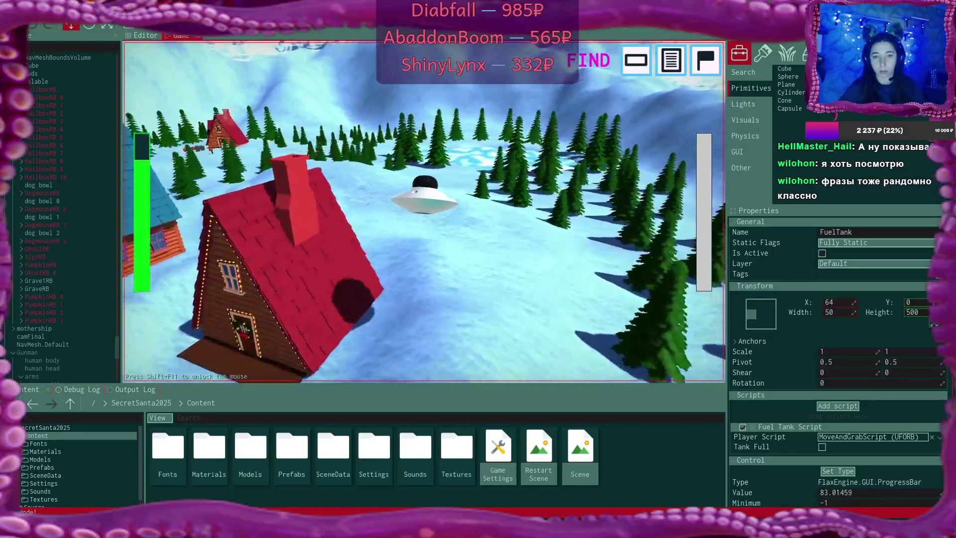
key(w)
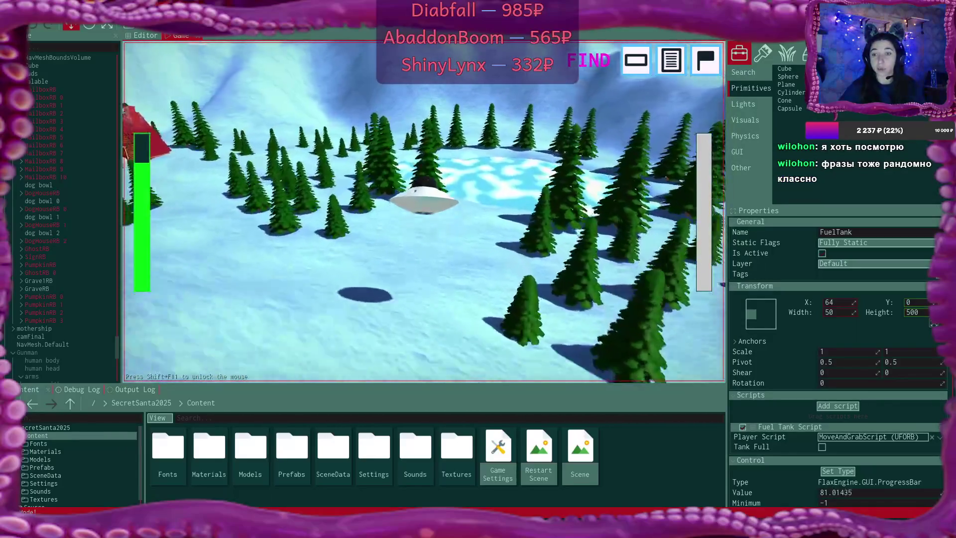
key(w)
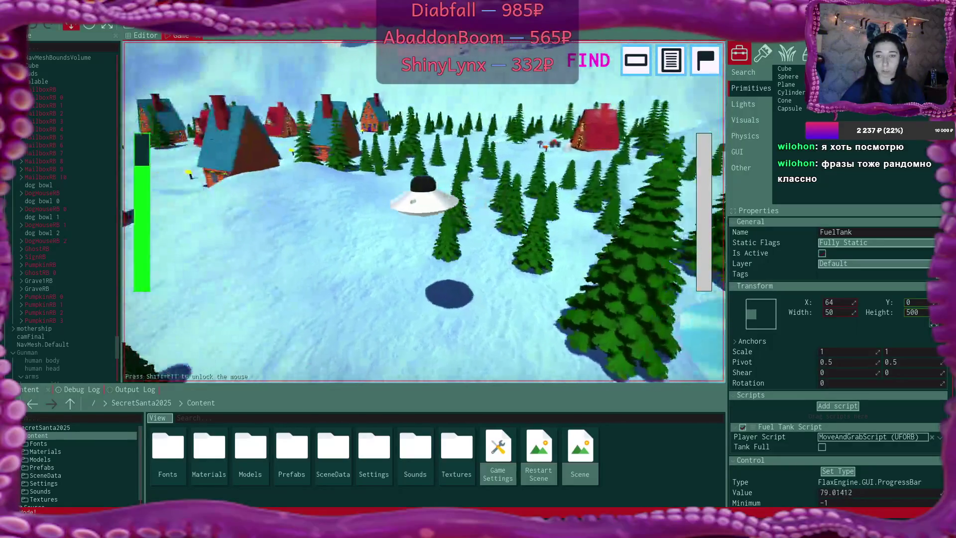
key(w)
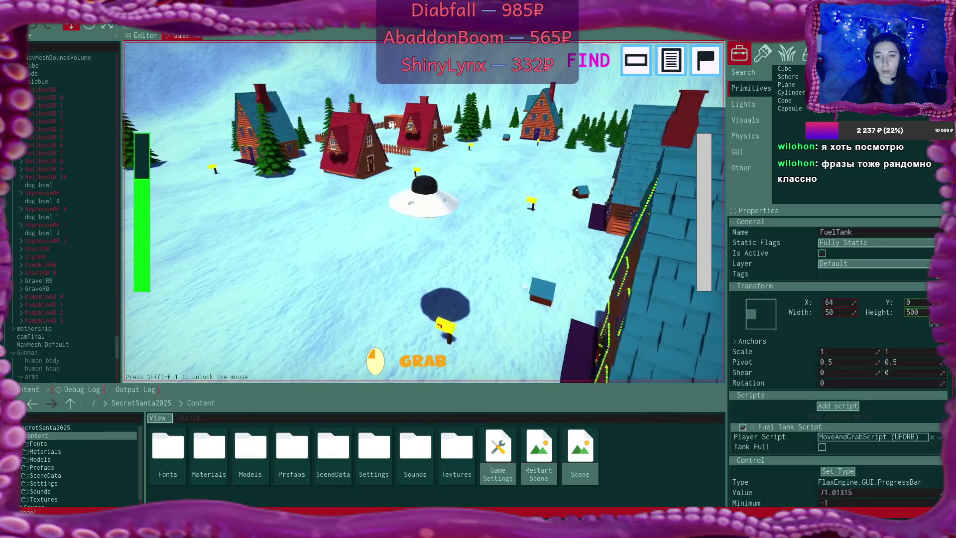
key(w)
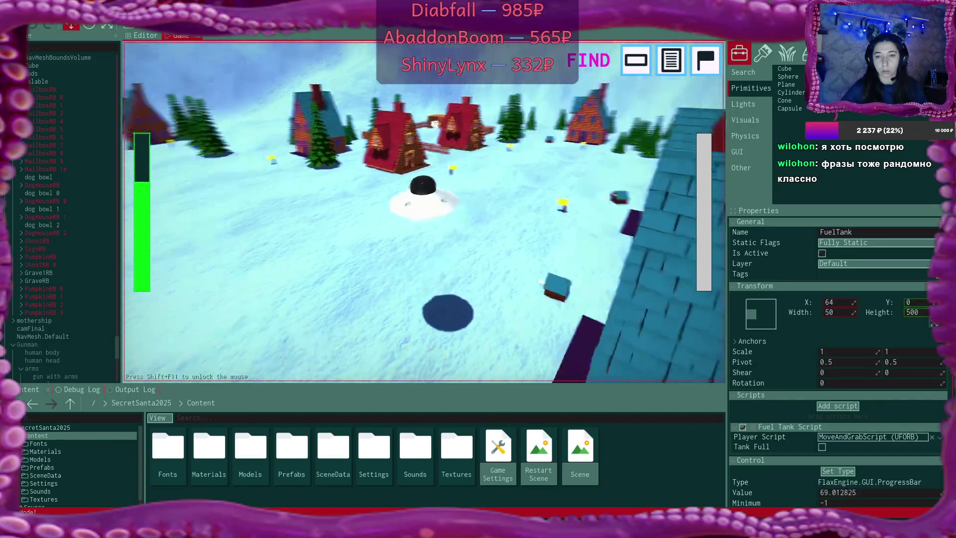
key(w)
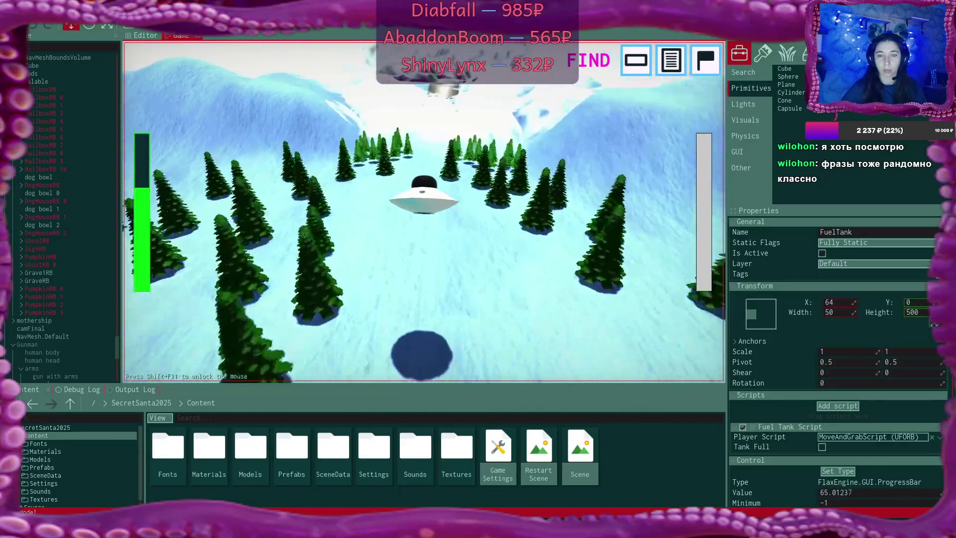
key(w)
key(space)
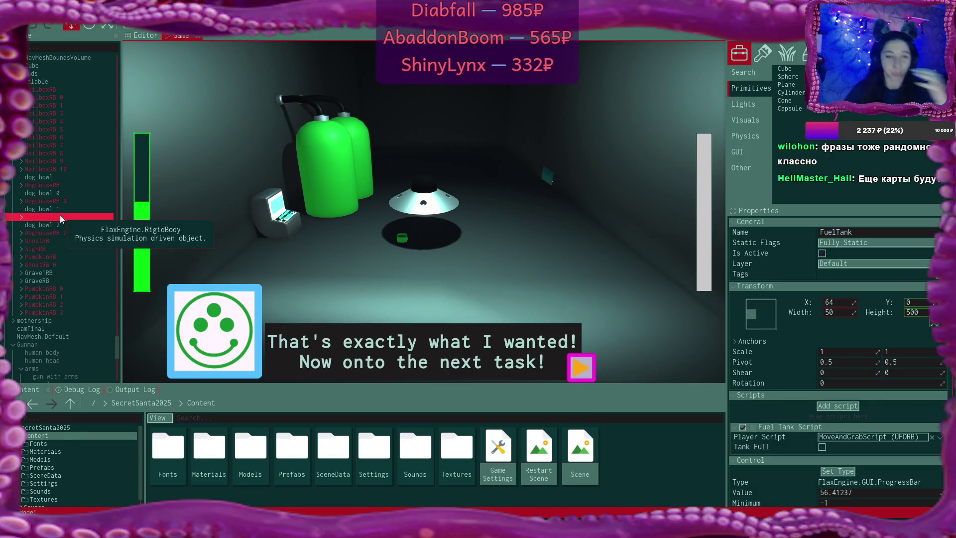
Select the Music and DangerMusic audio sources and start editing their Volume fields
scroll(60, 215, up, 5)
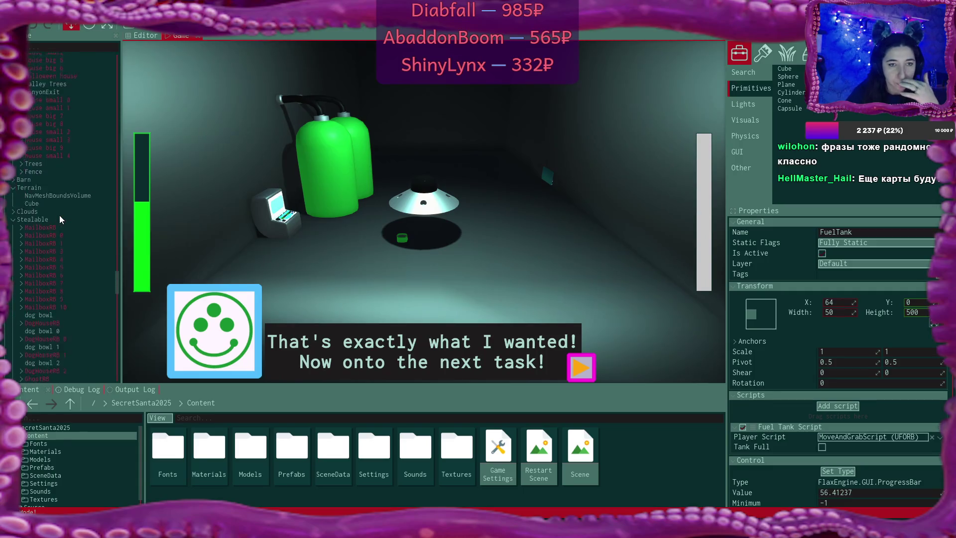
scroll(59, 215, up, 9)
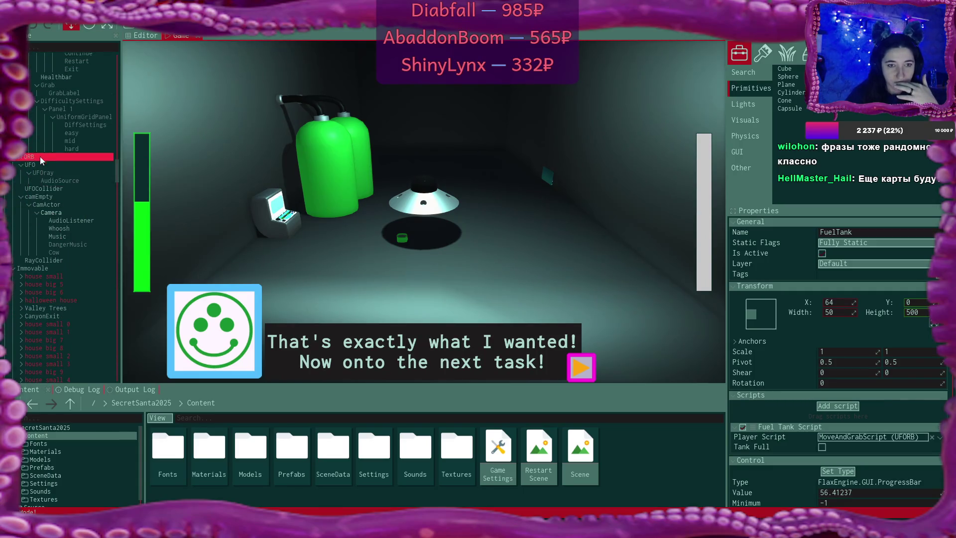
click(85, 235)
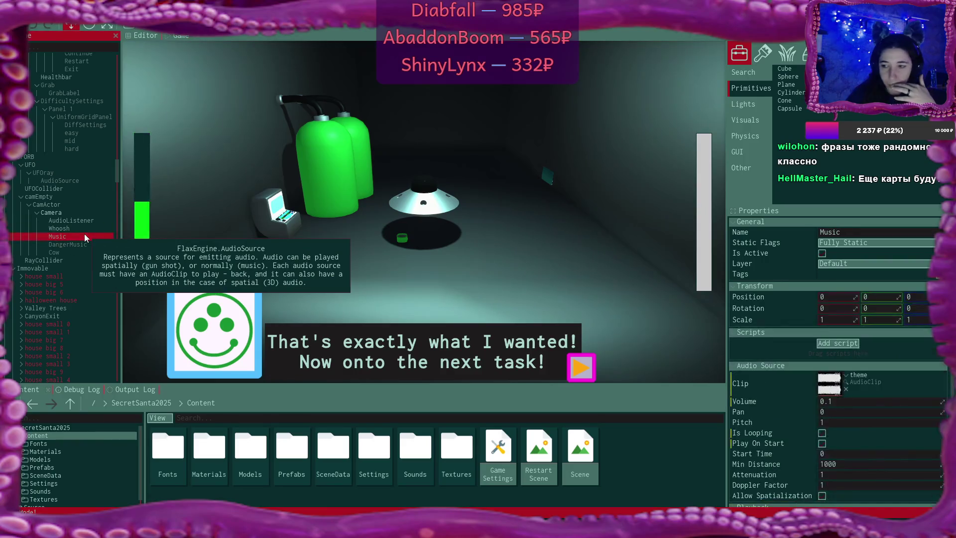
click(856, 402)
text(0.5)
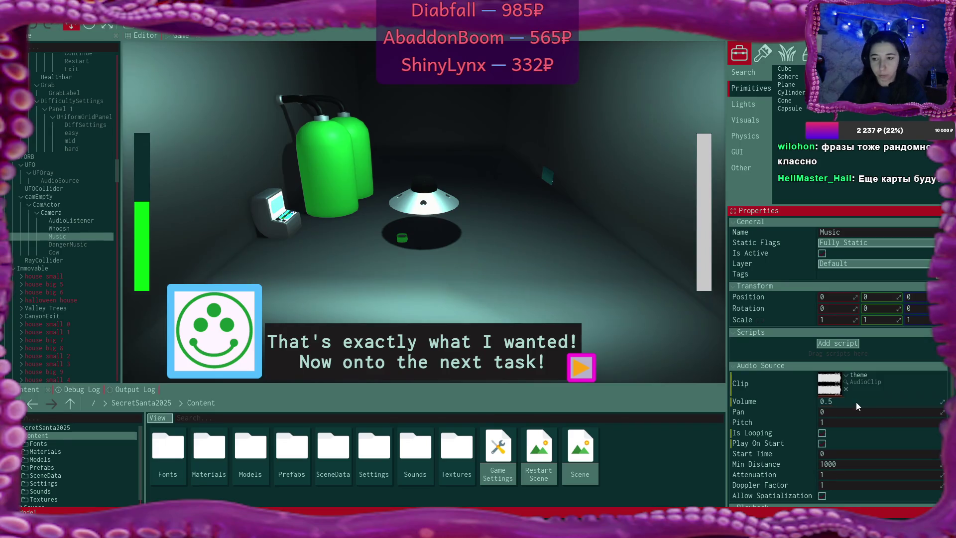
click(86, 243)
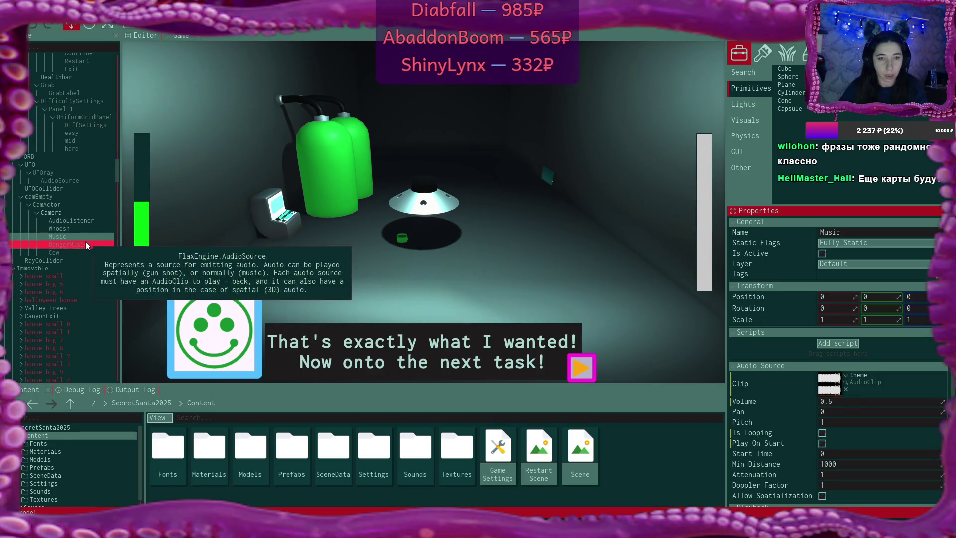
click(857, 403)
text(0)
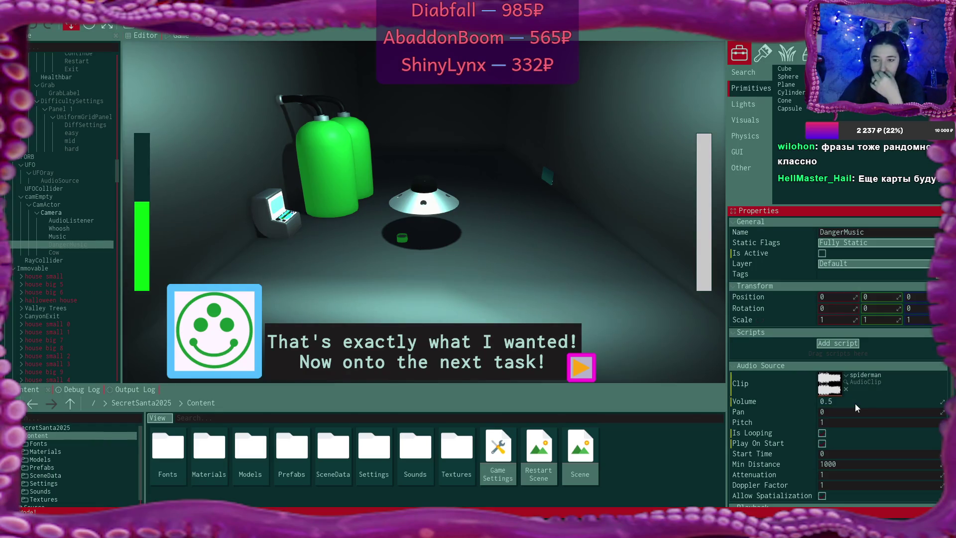
Set the Music and DangerMusic Volume values to 0.8
click(71, 234)
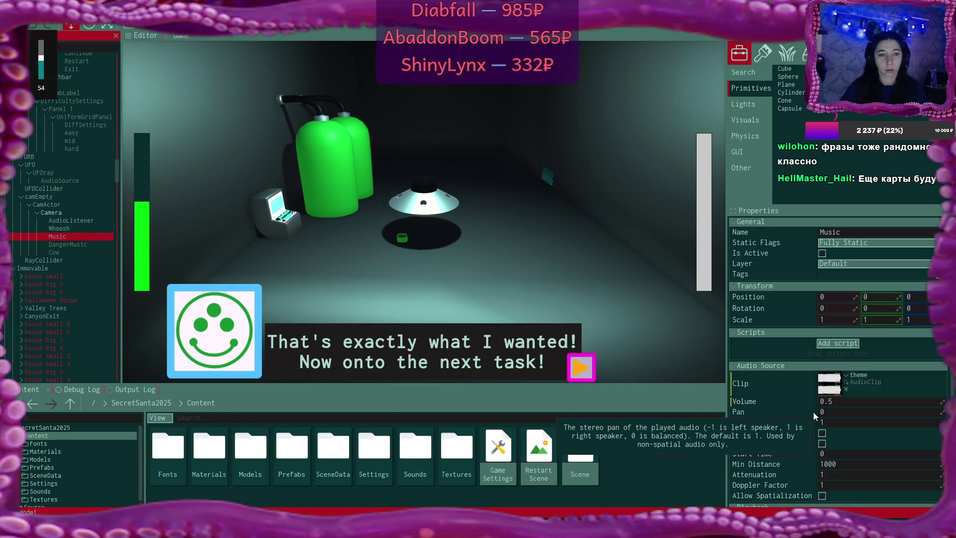
click(878, 405)
text(0.8)
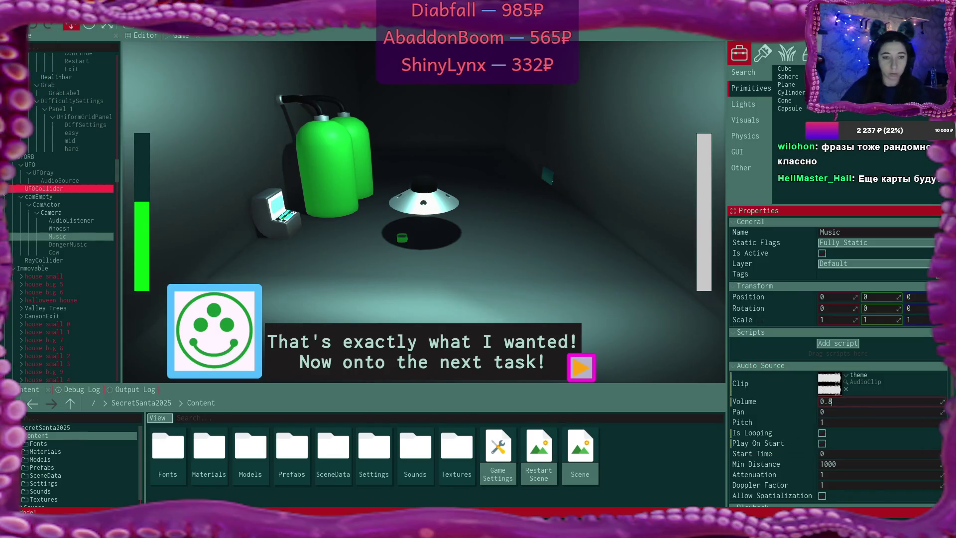
click(67, 244)
click(858, 402)
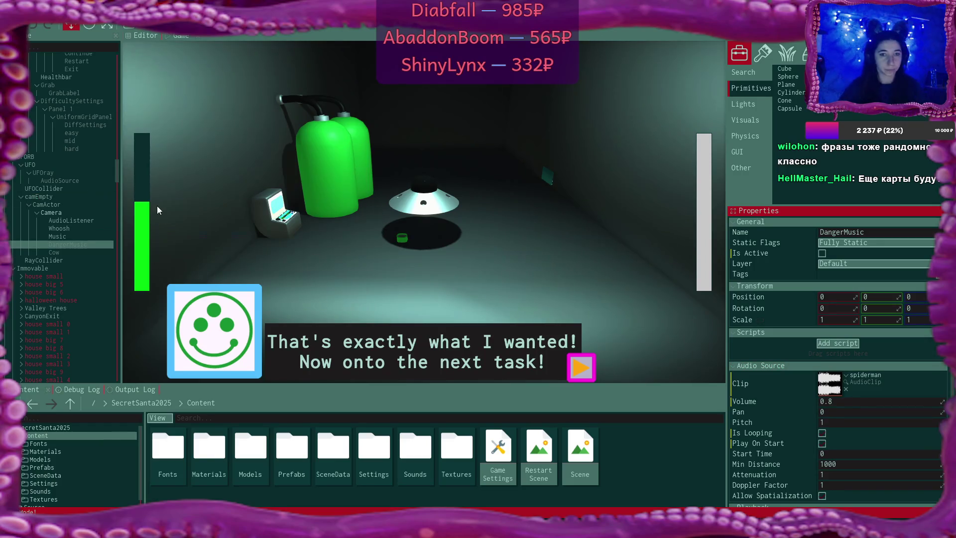
Inspect the Cow audio source, then dismiss the game dialogue to keep playing
click(67, 252)
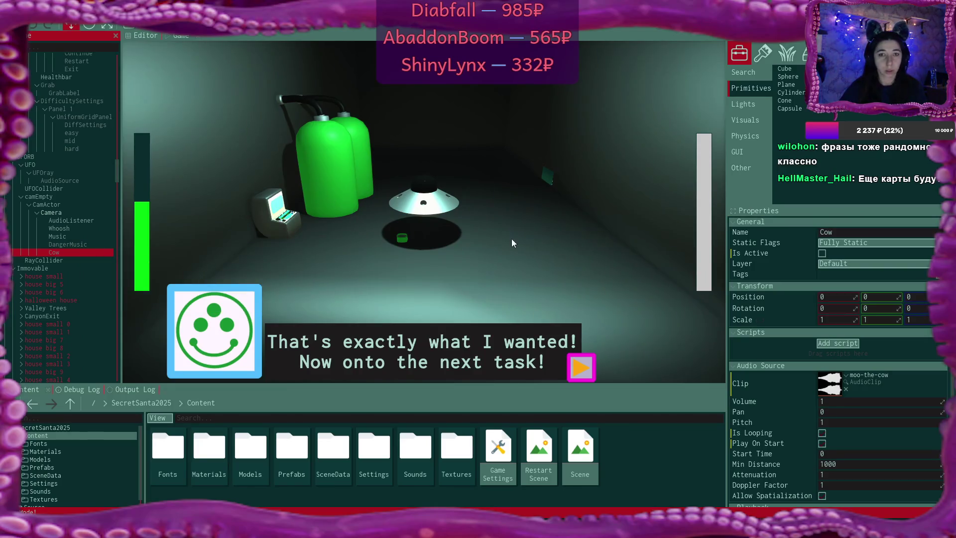
click(450, 255)
click(572, 359)
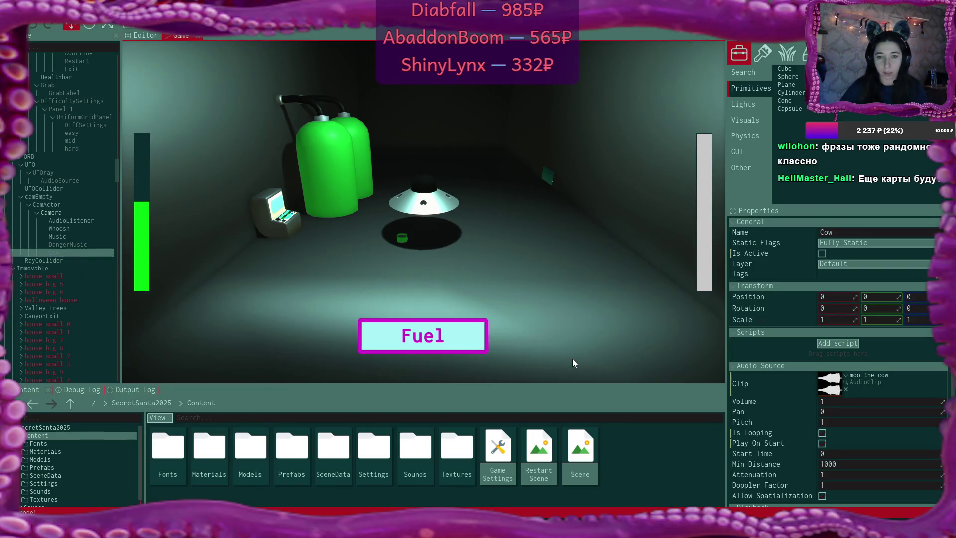
Refuel the UFO, dismiss the alien's dialogue after the flight, and refuel again
click(425, 339)
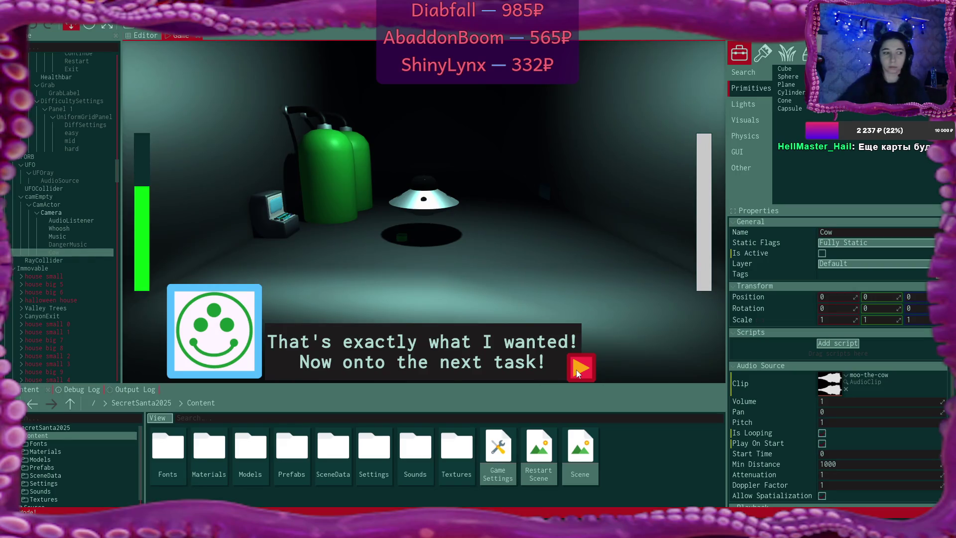
click(575, 369)
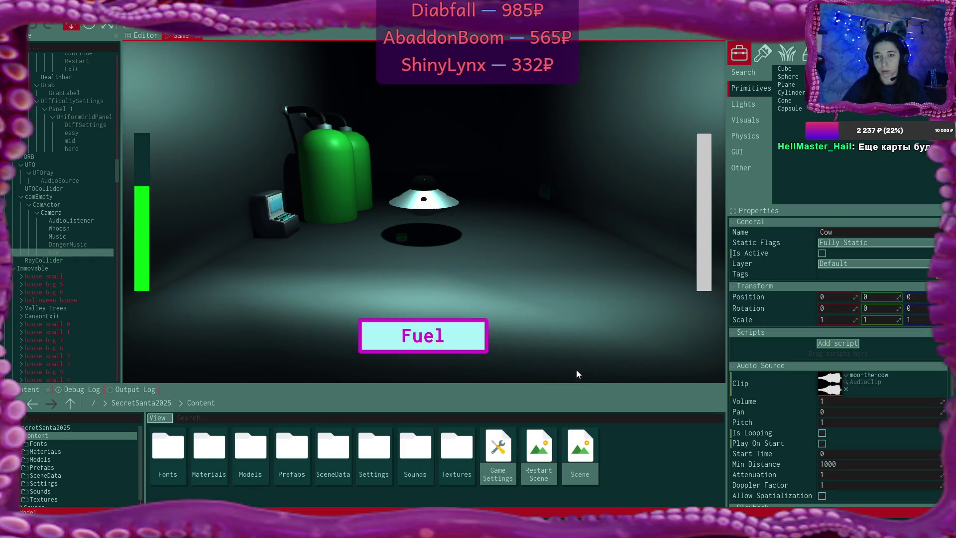
click(476, 339)
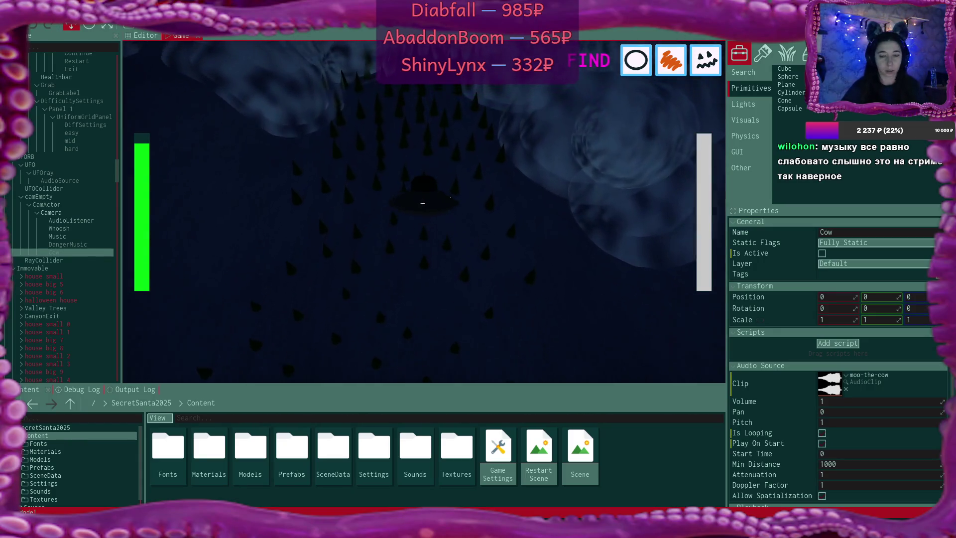
Pause and continue the game, then dismiss the completion dialogue once the UFO returns
key(Escape)
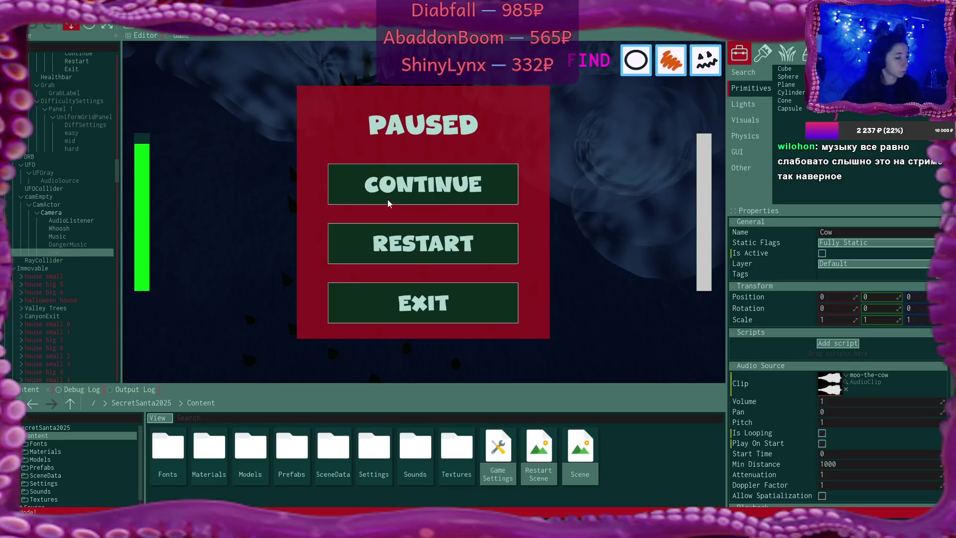
click(437, 187)
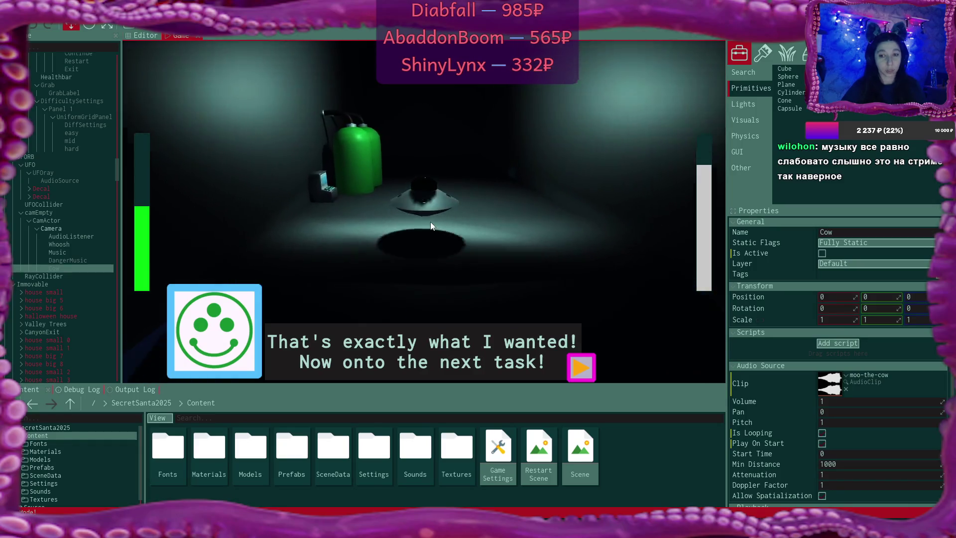
click(580, 367)
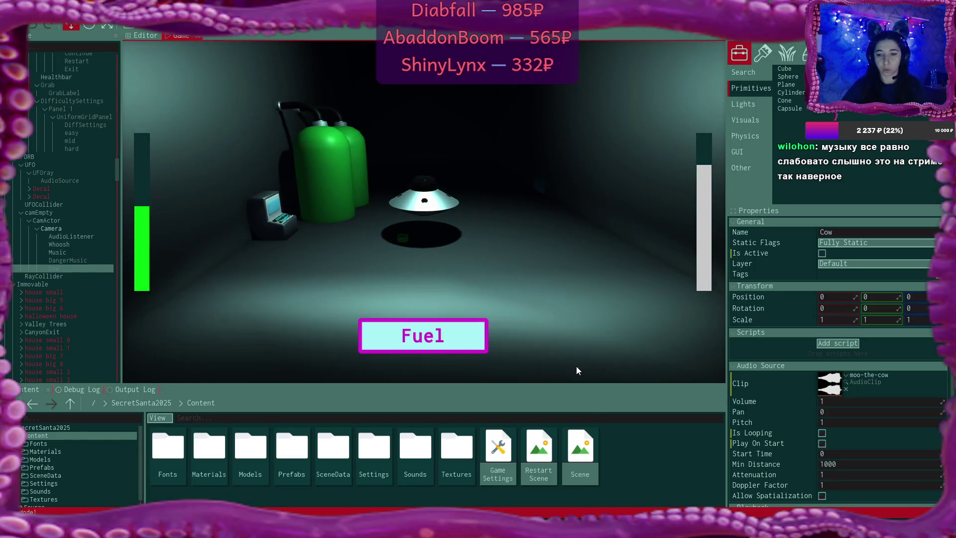
Refuel, play the final task, dismiss the last dialogue and pause the game
click(430, 352)
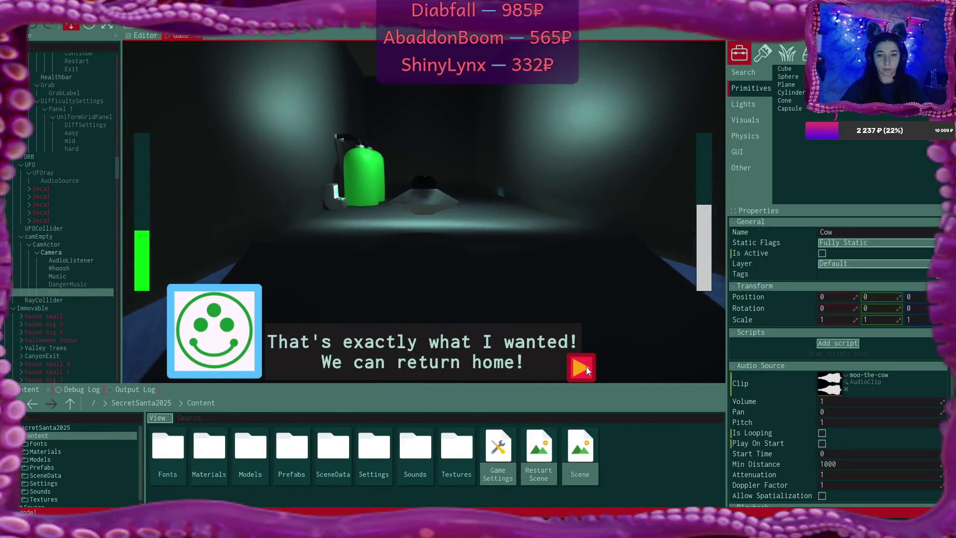
click(587, 366)
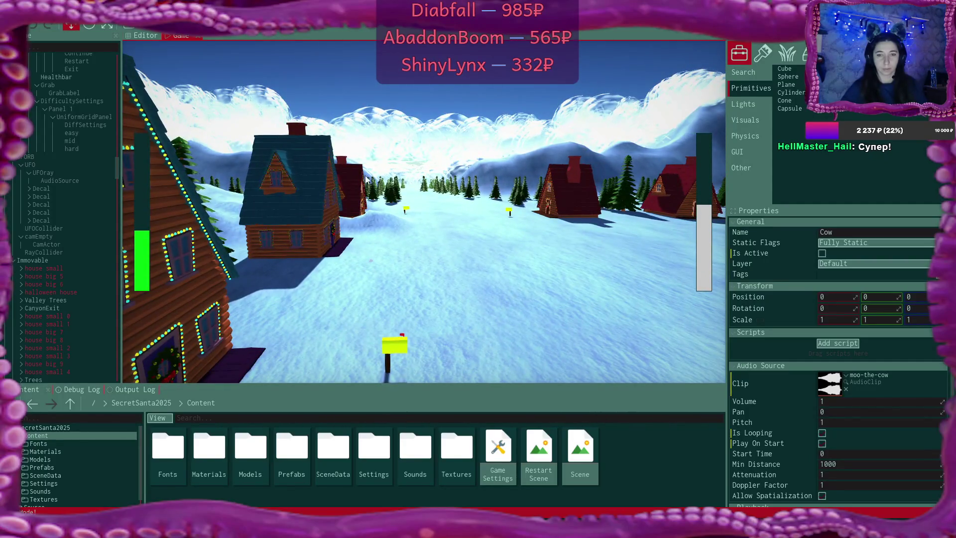
key(Escape)
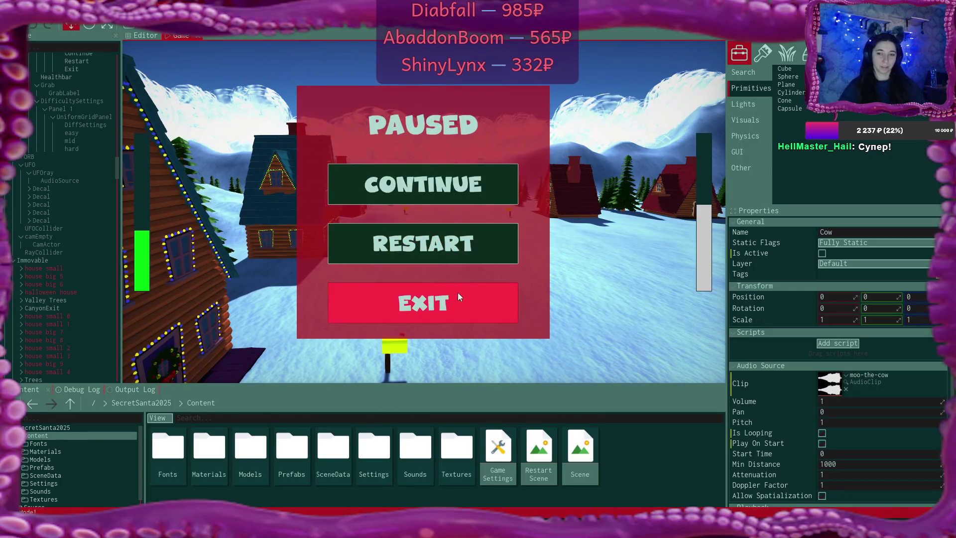
Exit to the Difficulty menu and enlarge the Debug Log to review the moo stops messages
click(458, 297)
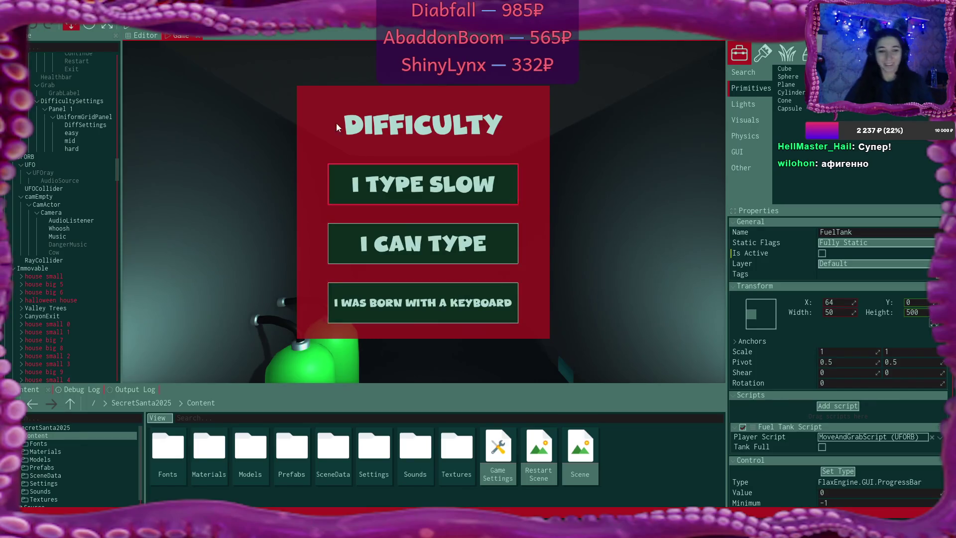
click(83, 172)
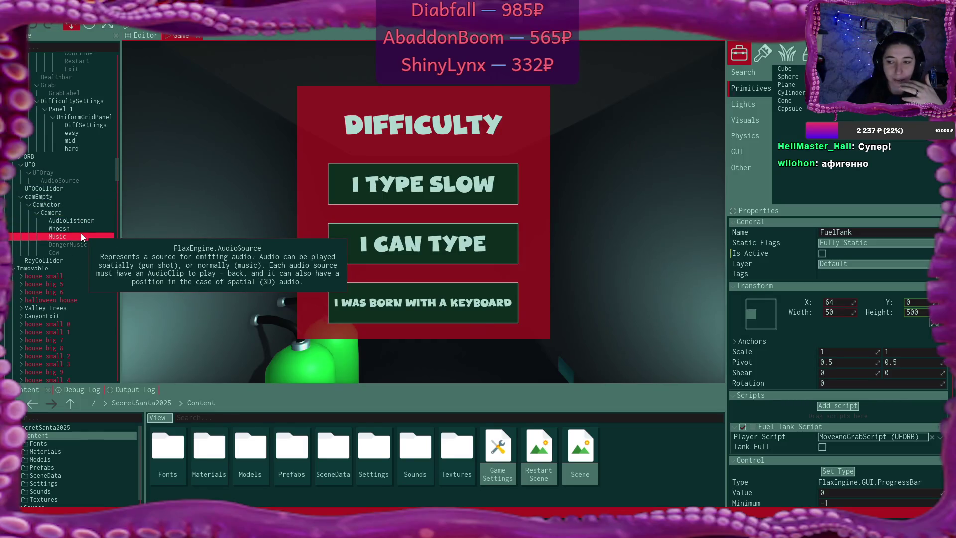
click(75, 390)
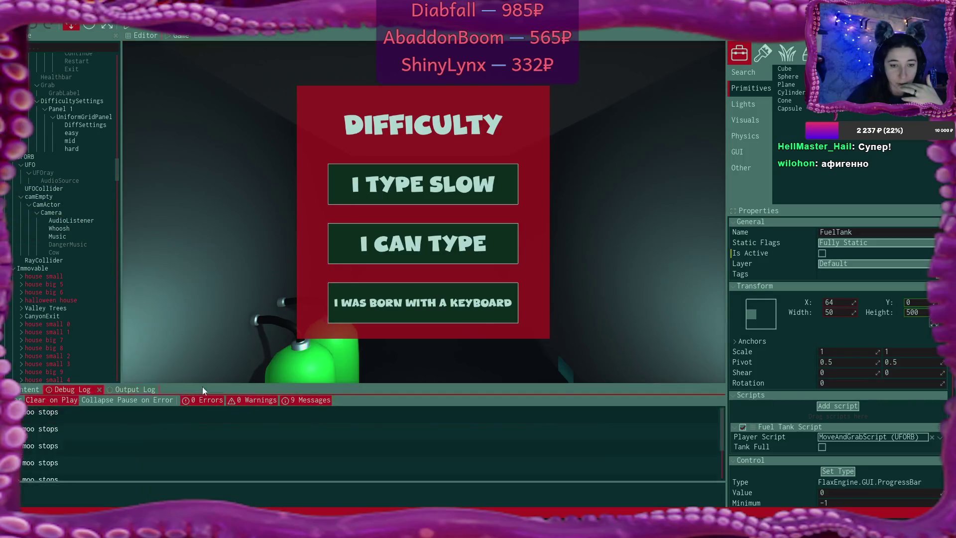
drag(258, 385, 224, 328)
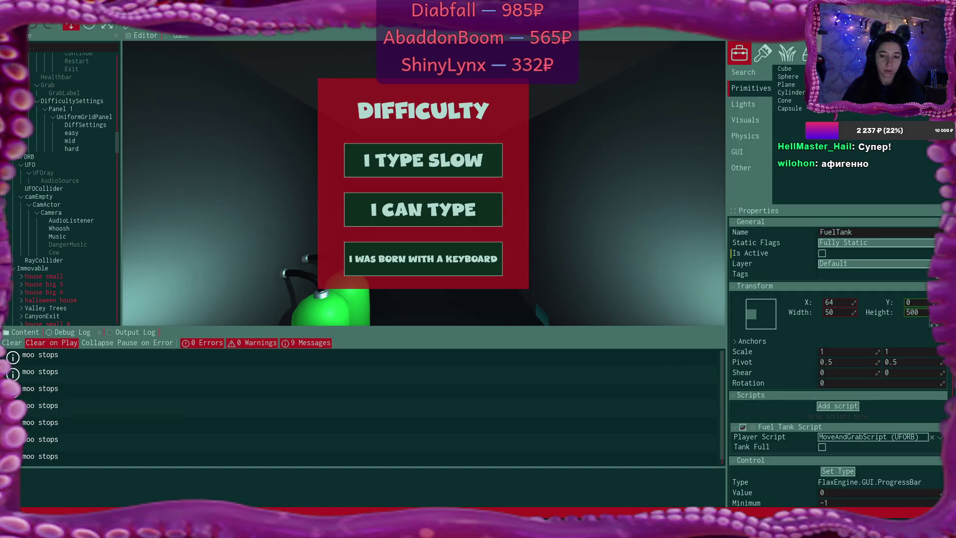
mouse_move(497, 528)
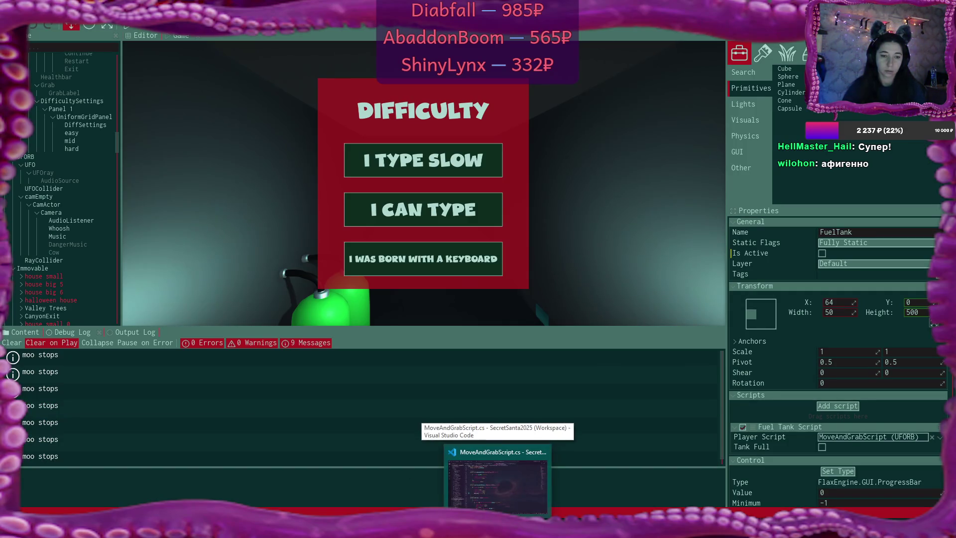
click(496, 481)
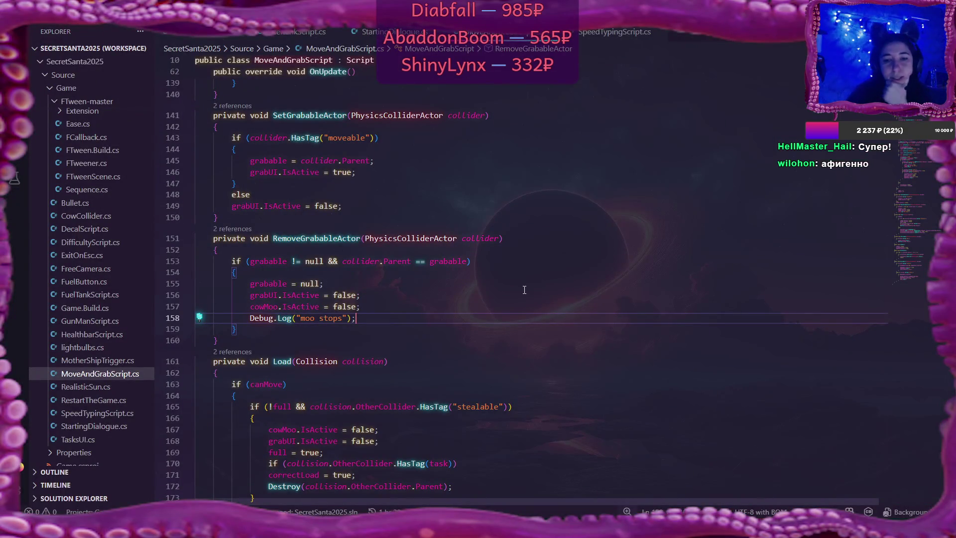
scroll(524, 289, up, 10)
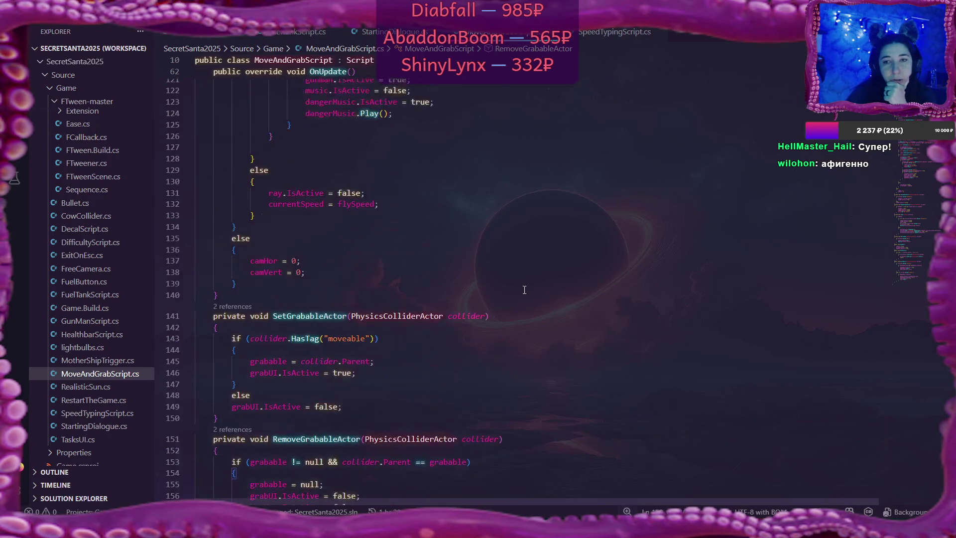
scroll(524, 290, up, 3)
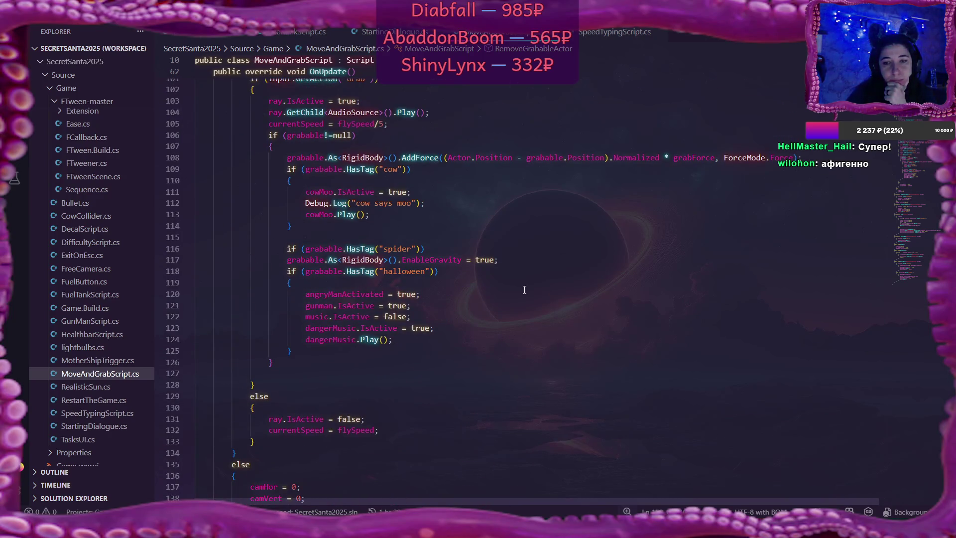
scroll(524, 290, up, 1)
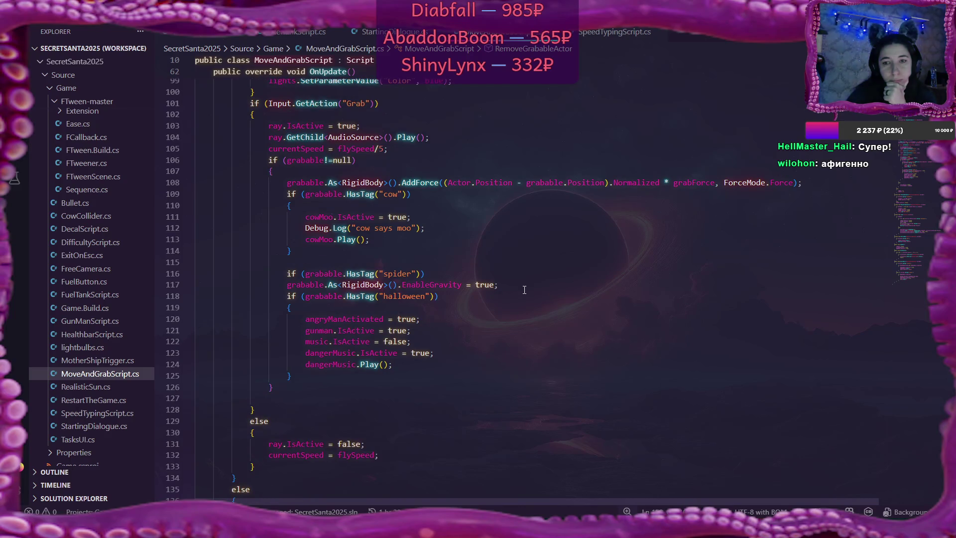
scroll(524, 290, up, 1)
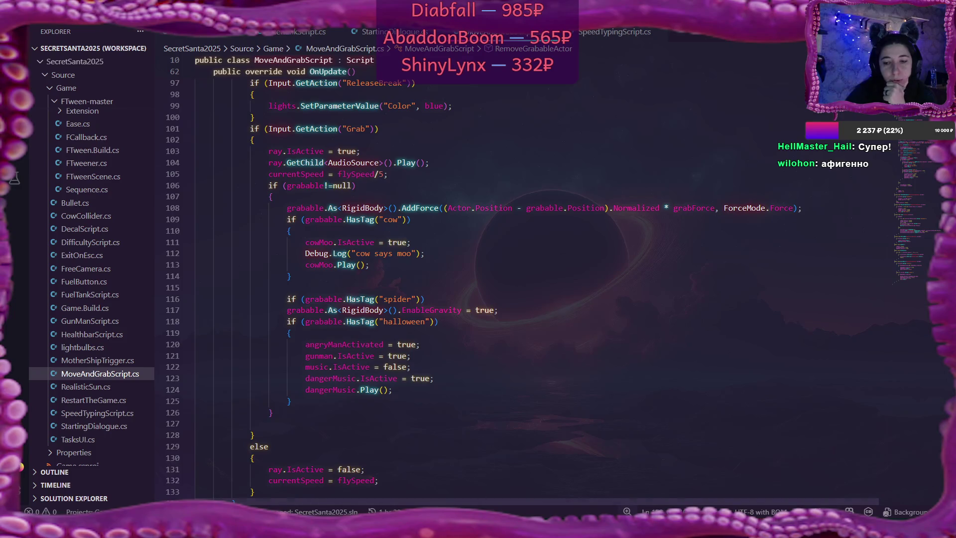
click(473, 530)
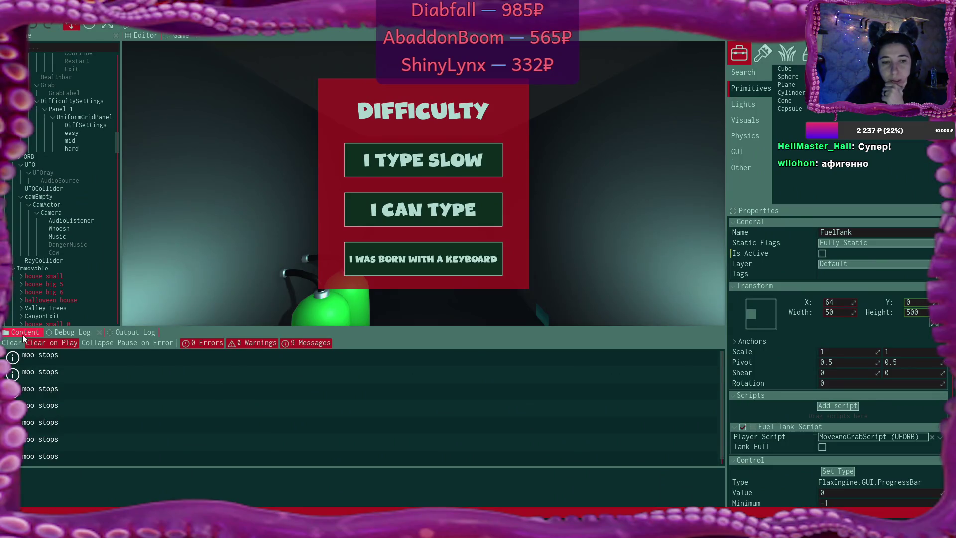
Add the 'cow' tag to both CowRB and CowRB small
scroll(77, 195, down, 10)
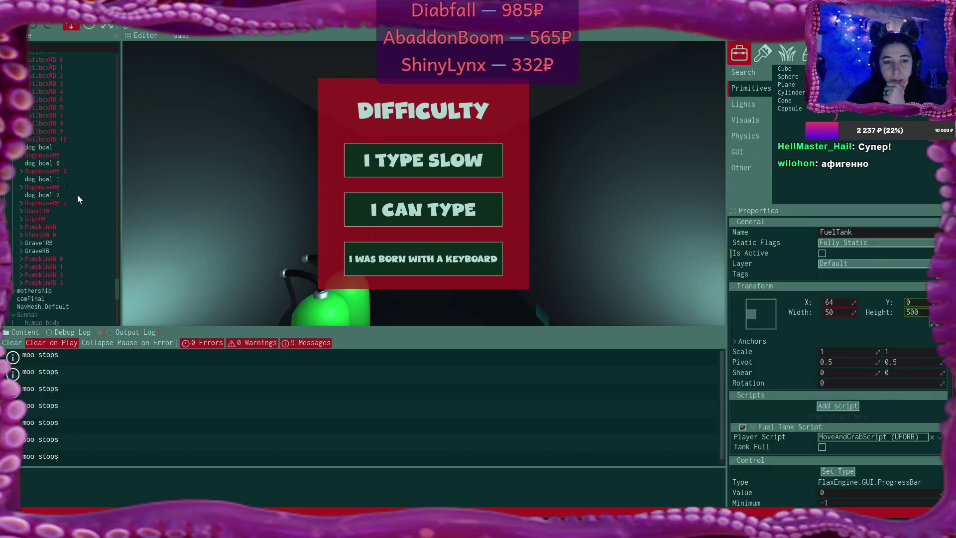
scroll(77, 199, down, 3)
click(37, 306)
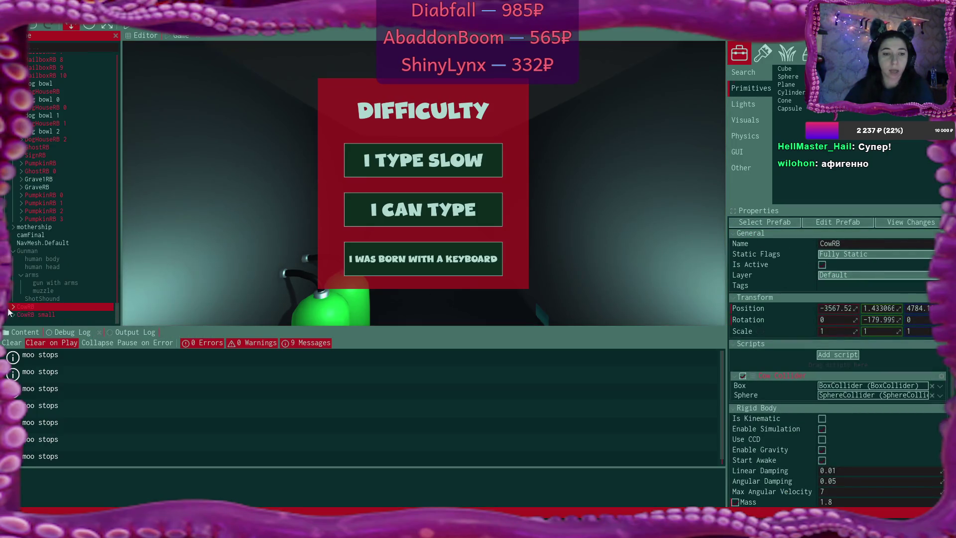
click(846, 285)
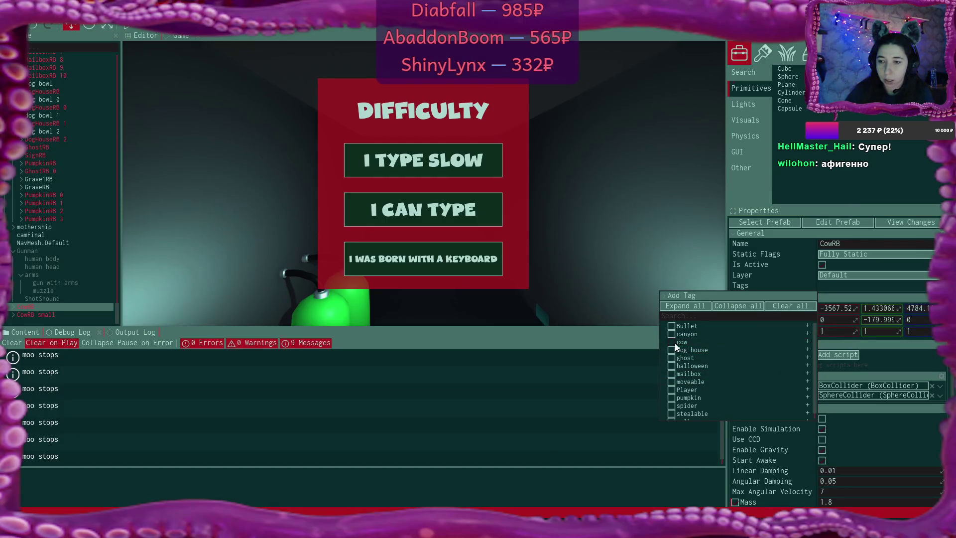
click(70, 314)
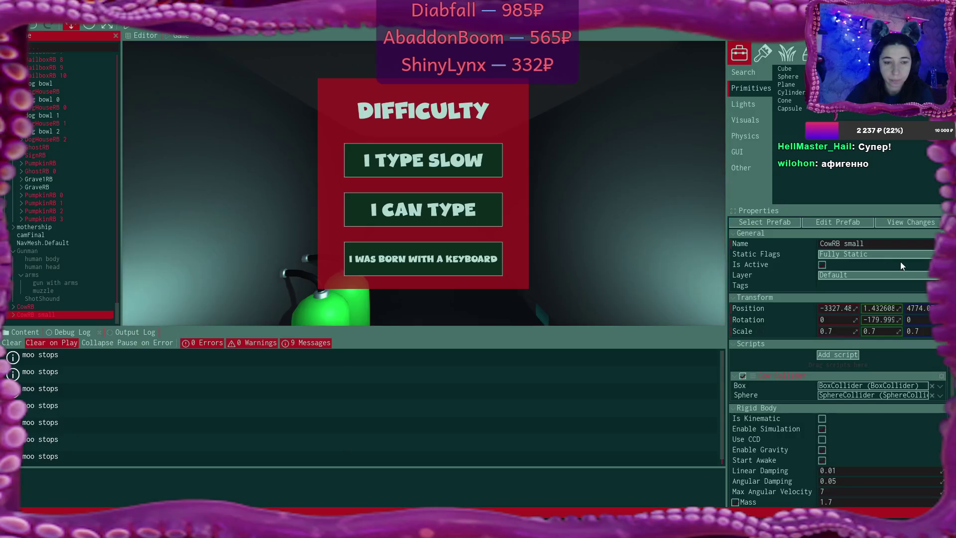
click(846, 285)
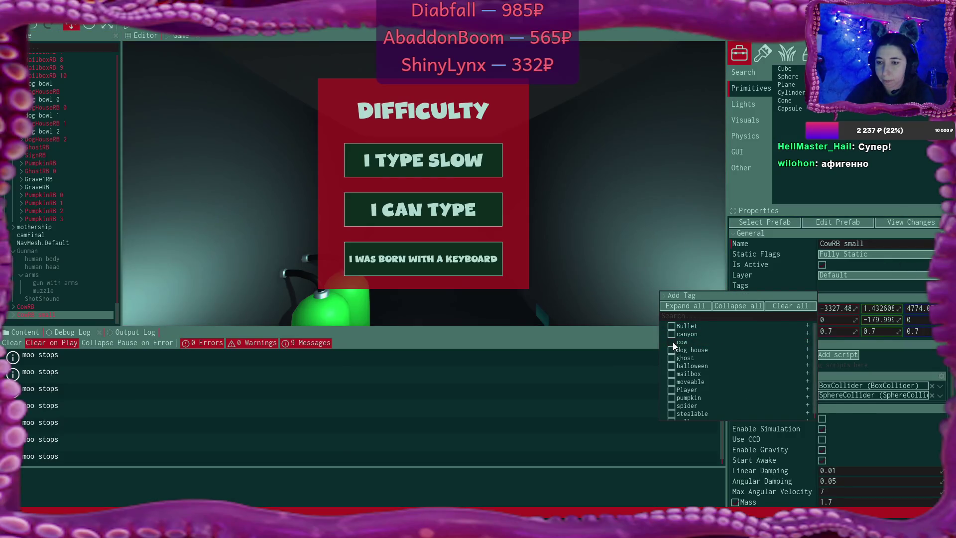
click(351, 397)
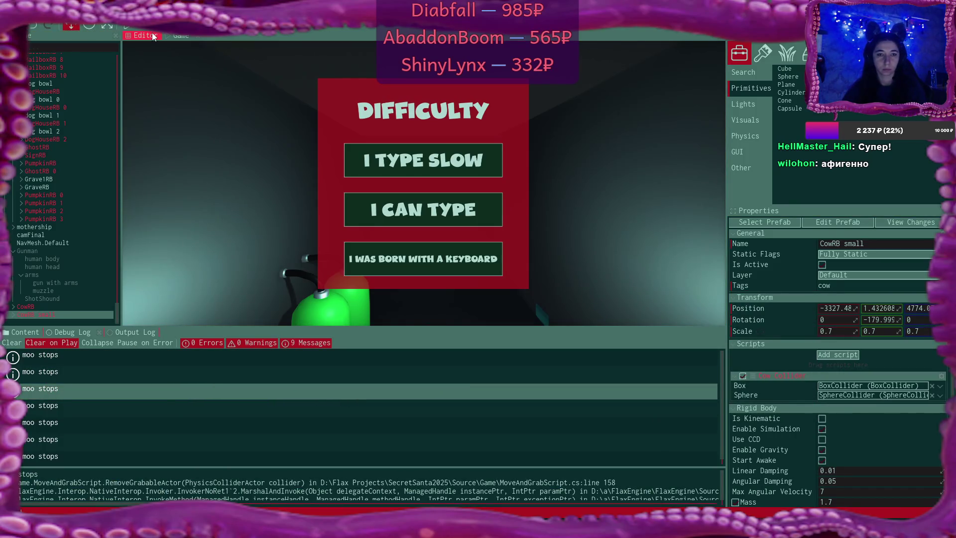
Apply all pending prefab changes for CowRB small and CowRB
click(920, 222)
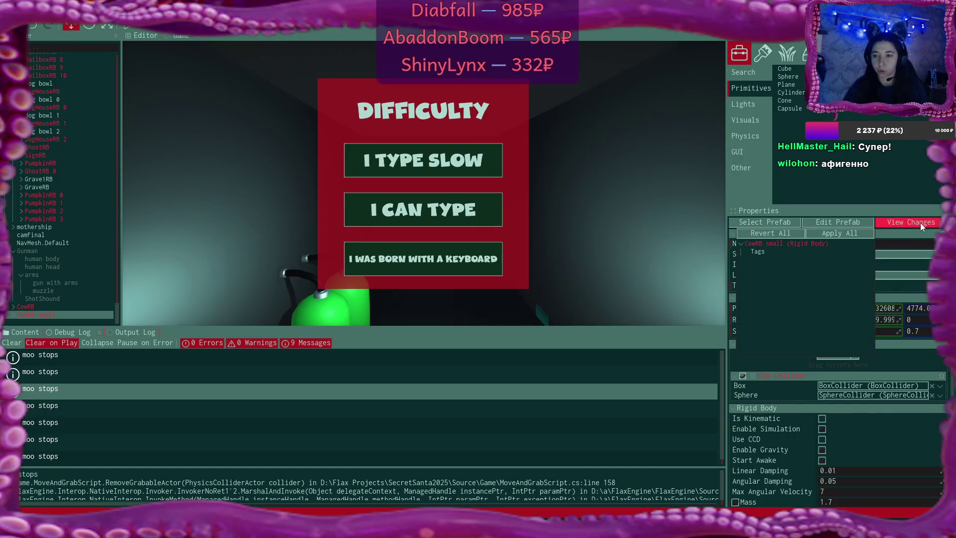
click(849, 235)
click(25, 306)
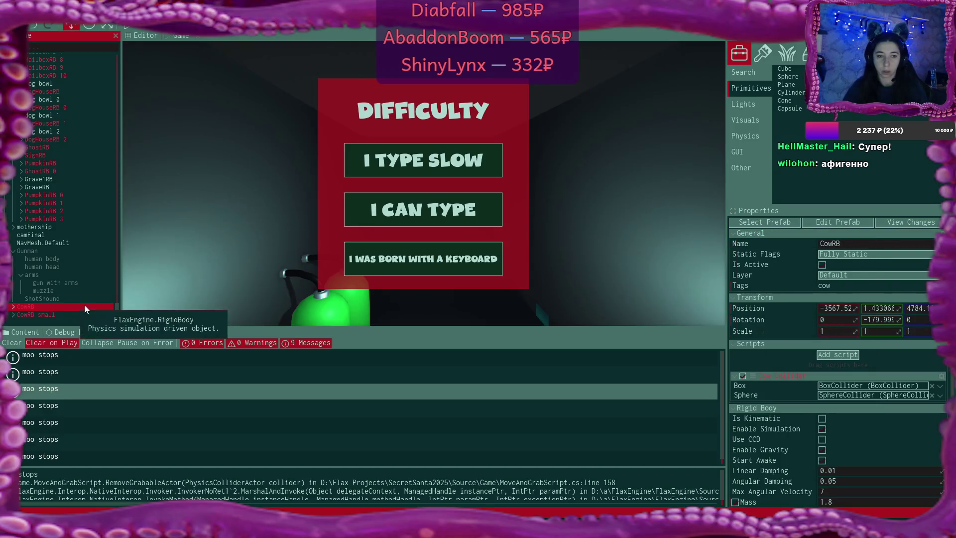
click(904, 221)
click(855, 232)
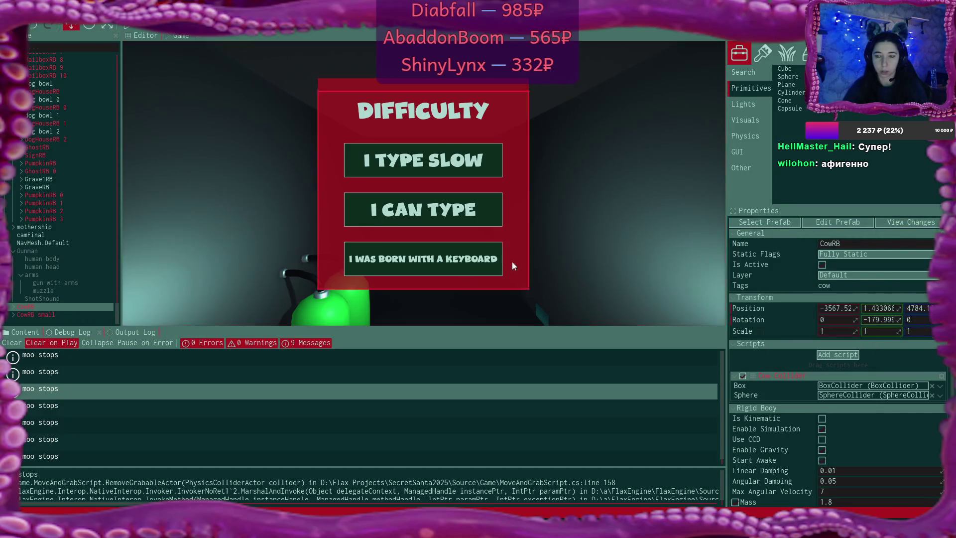
click(51, 315)
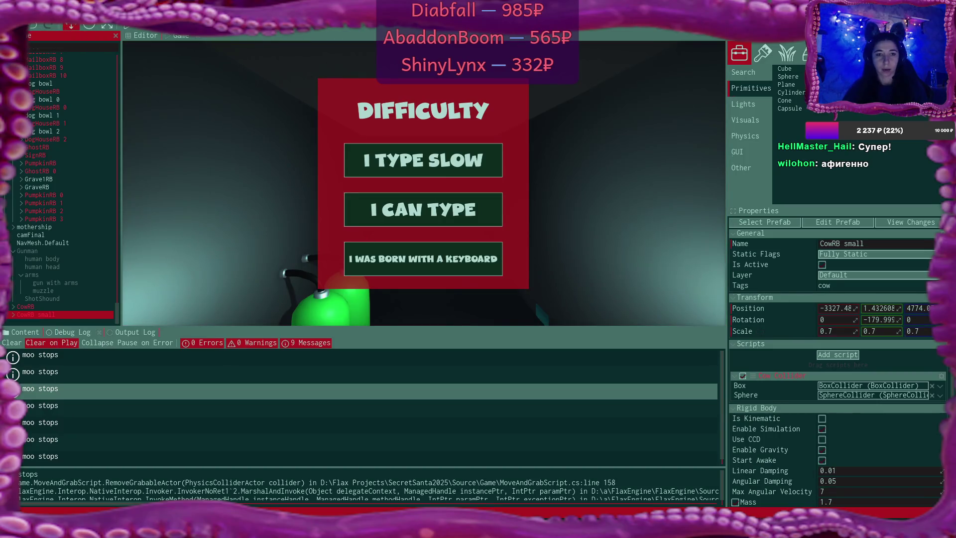
Start the game and choose the I TYPE SLOW difficulty
click(114, 35)
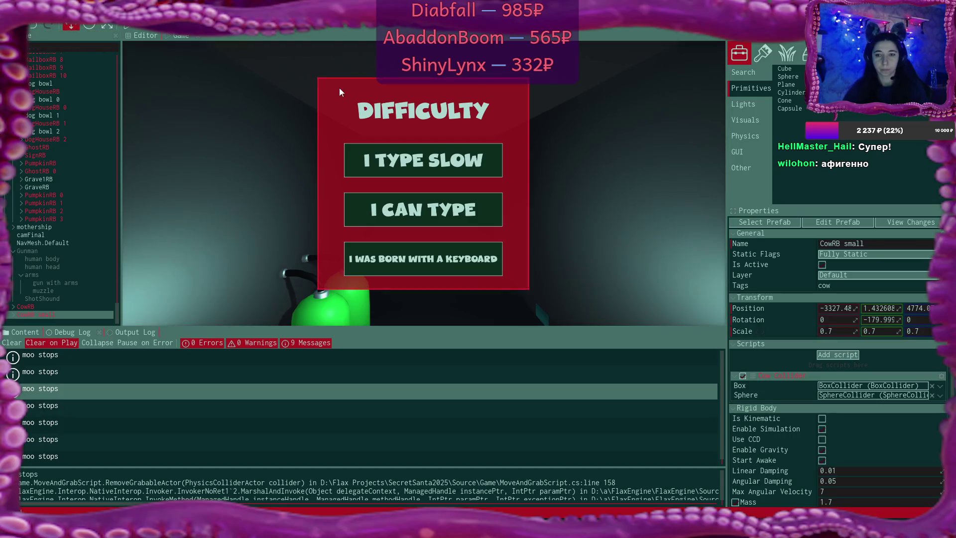
click(124, 28)
click(423, 159)
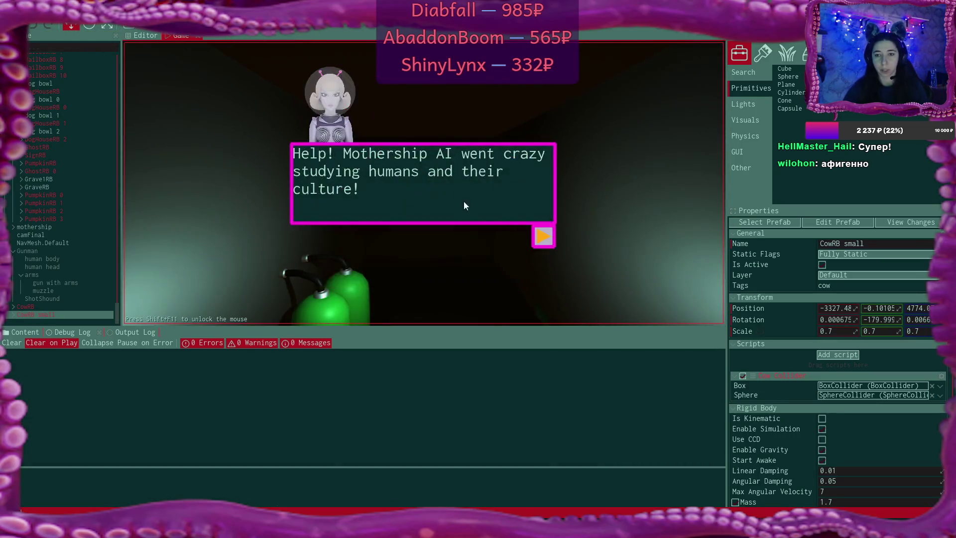
Play through the Mothership AI intro, press Fuel, and beam up a cow so the log shows 'cow says moo'
click(548, 234)
click(548, 234)
click(548, 234)
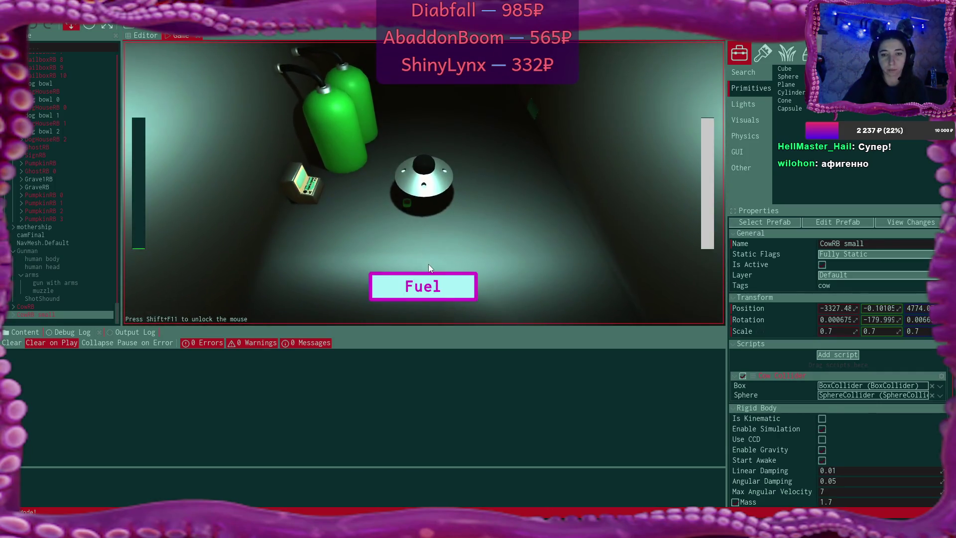
click(419, 285)
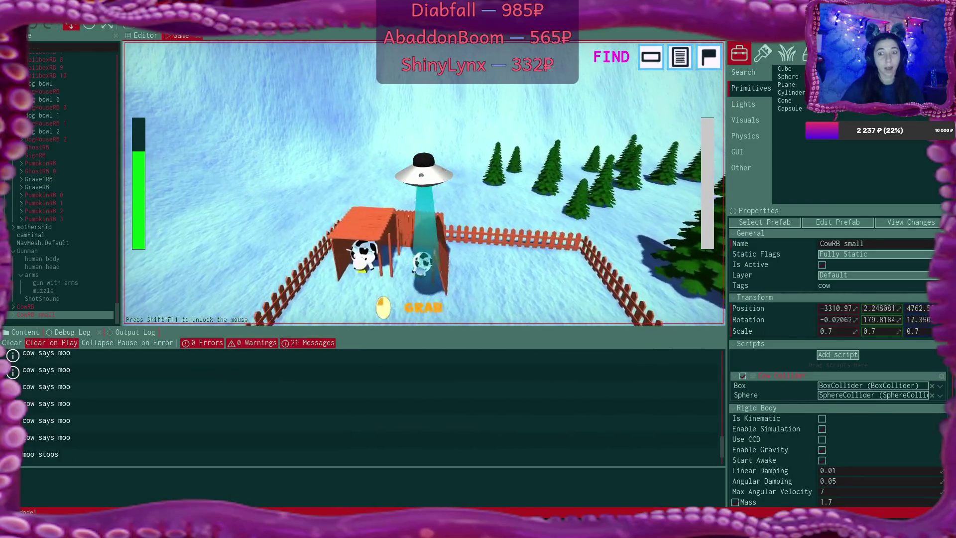
click(424, 182)
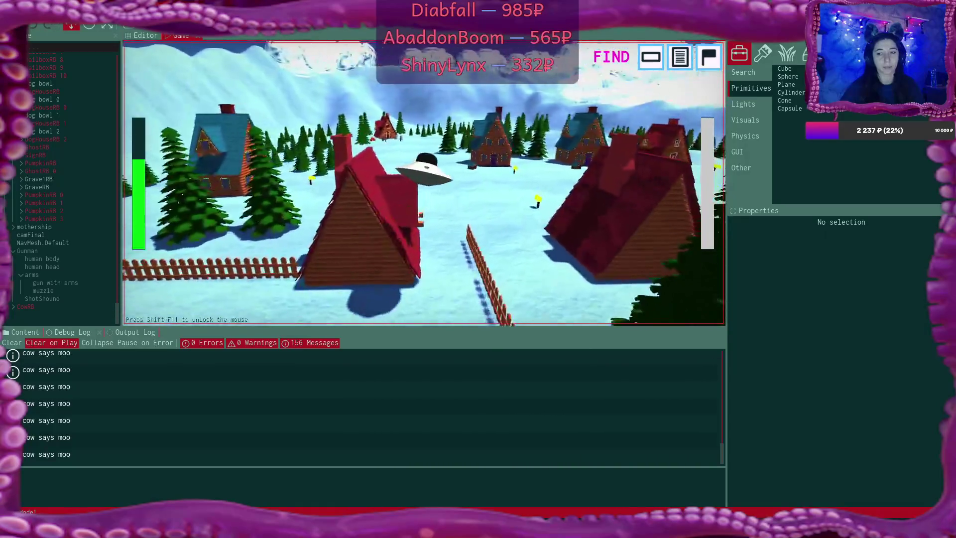
key(alt+Tab)
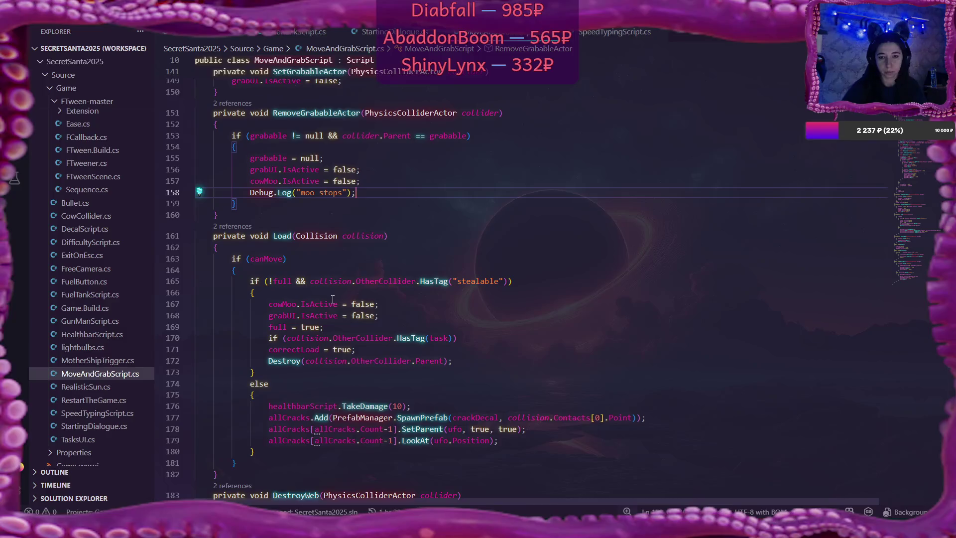
Copy the Debug.Log("moo stops") line onto a new line after cowMoo.IsActive = false in Load
click(431, 303)
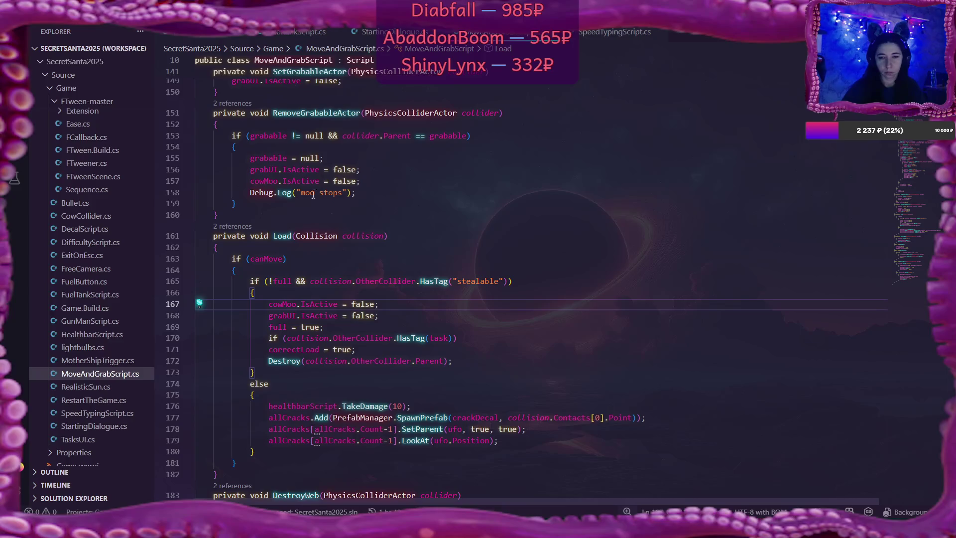
drag(250, 192, 359, 191)
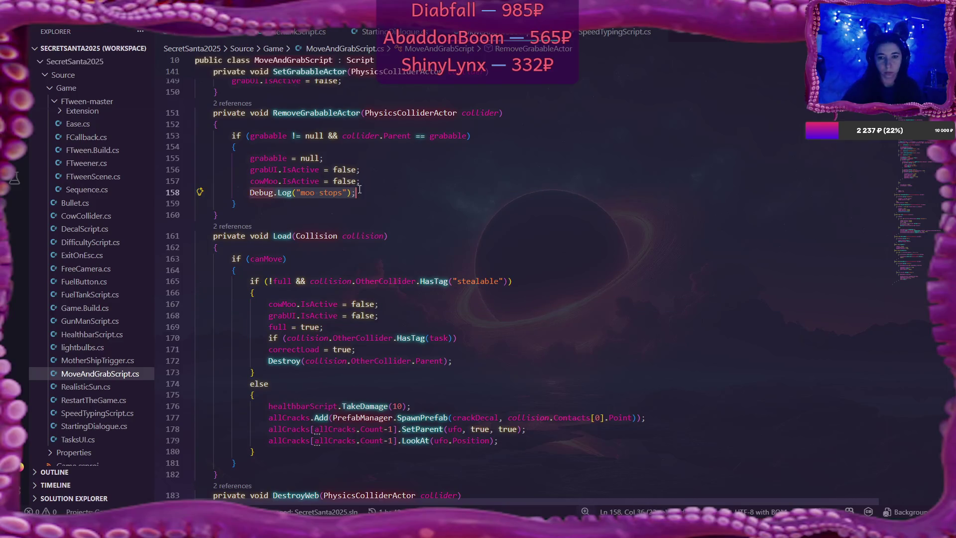
key(ctrl+c)
click(383, 305)
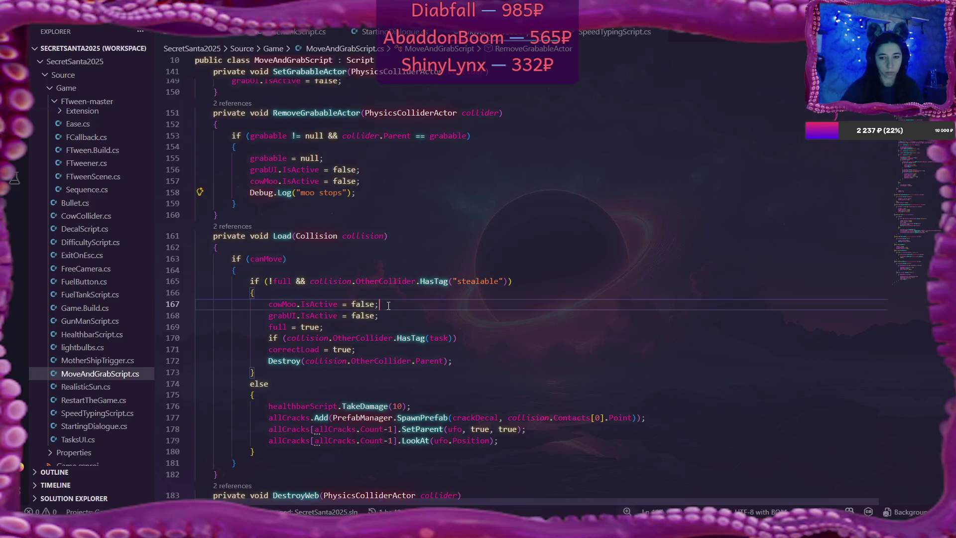
key(Return)
key(ctrl+v)
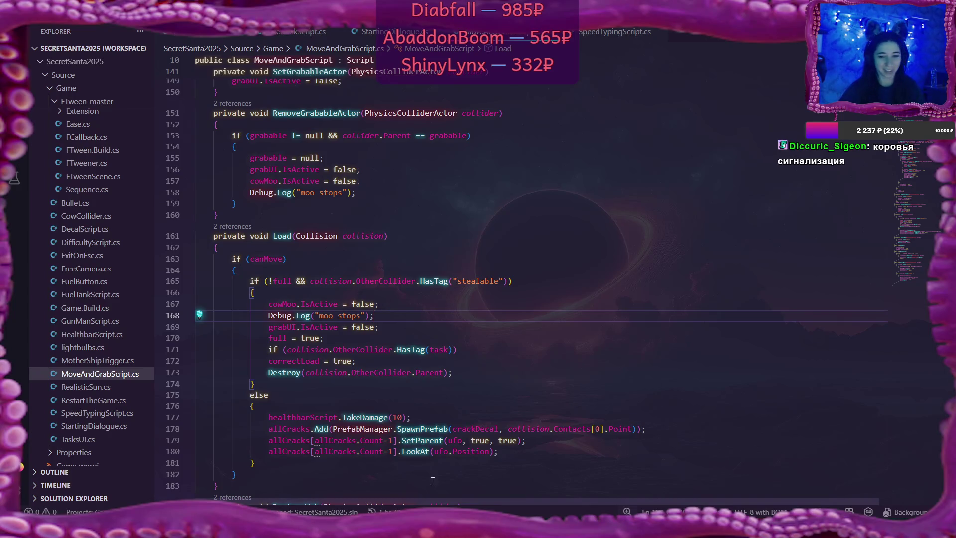
Return to the Flax editor and inspect a 'cow says moo' log entry
mouse_move(472, 528)
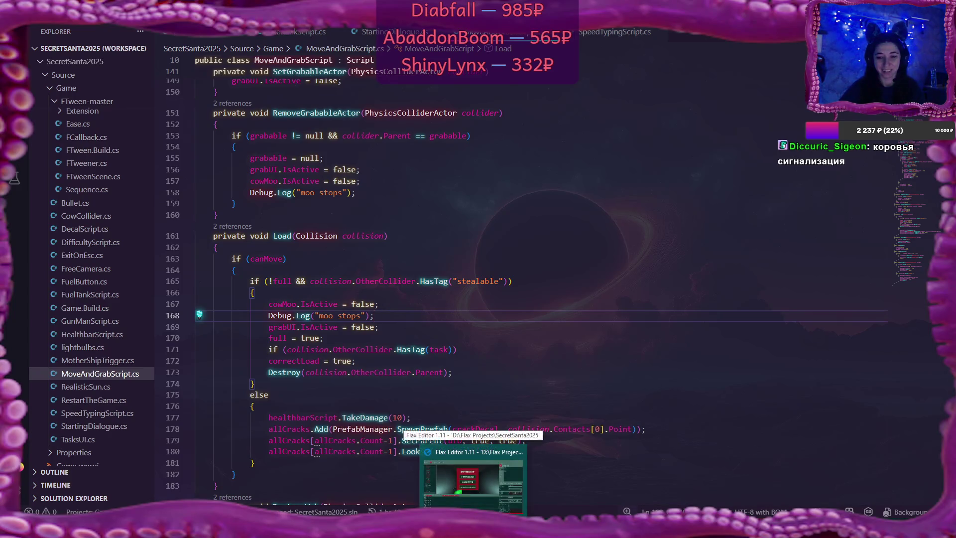
click(473, 477)
click(474, 394)
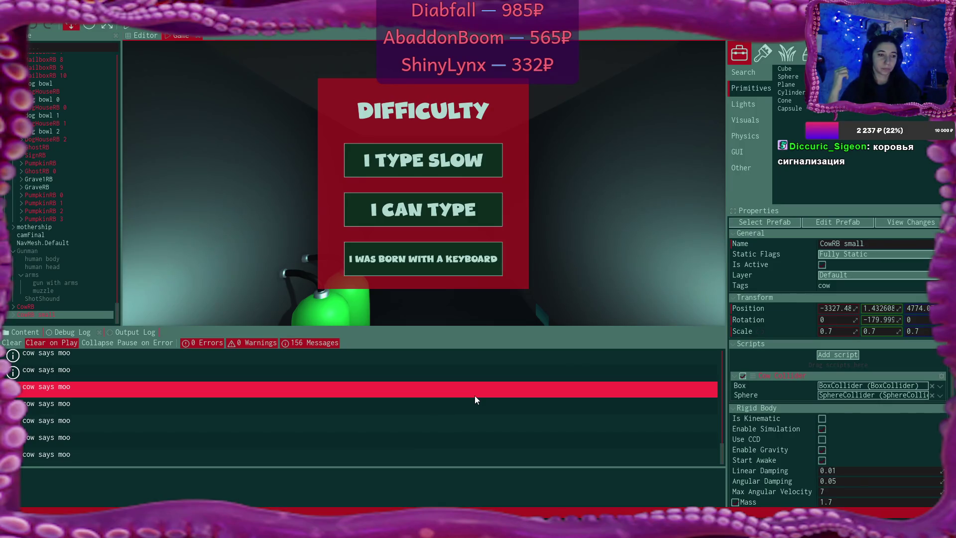
Show the Sounds folder in the Content browser and open a File Explorer window with Win+E
click(12, 333)
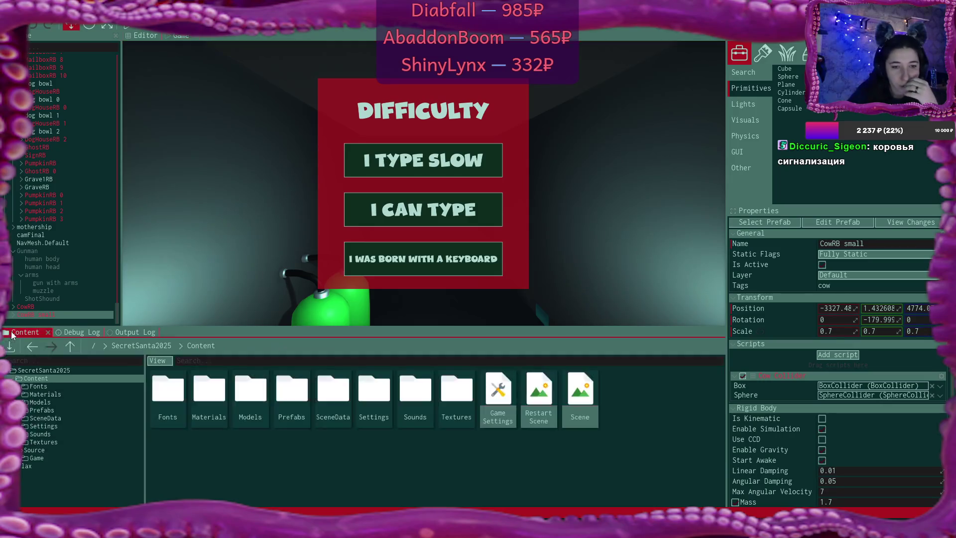
double_click(416, 399)
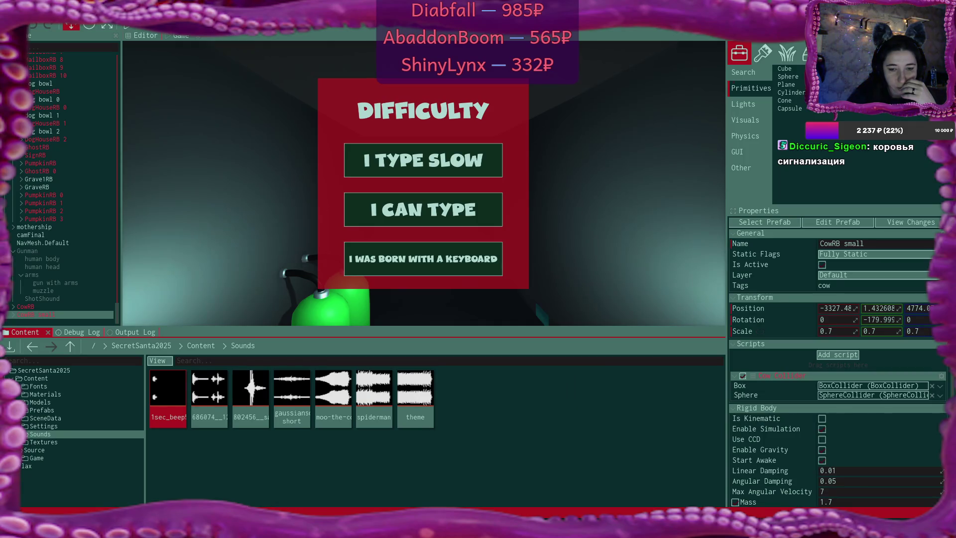
key(super+e)
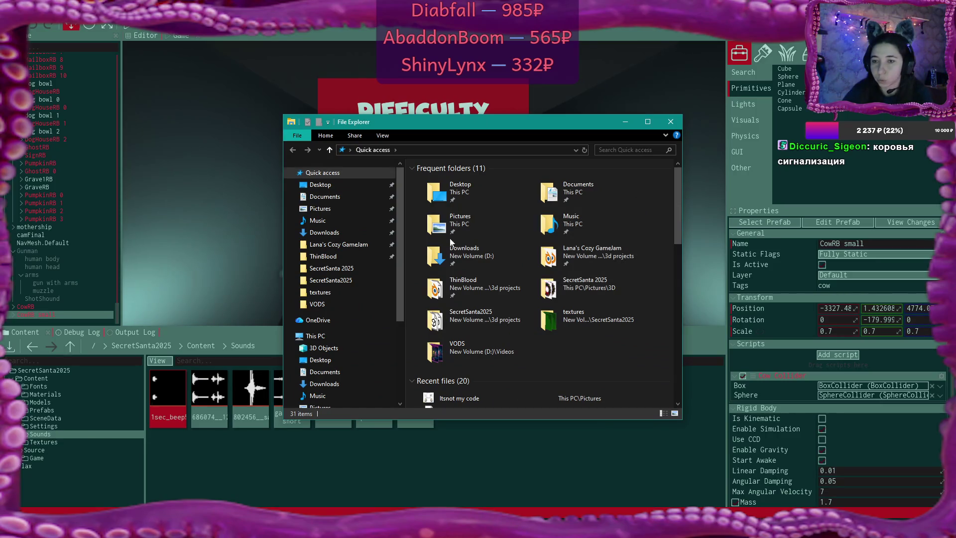
Browse to Music\CC0 and drag the long manofham moo sound into Flax's Sounds folder
double_click(569, 224)
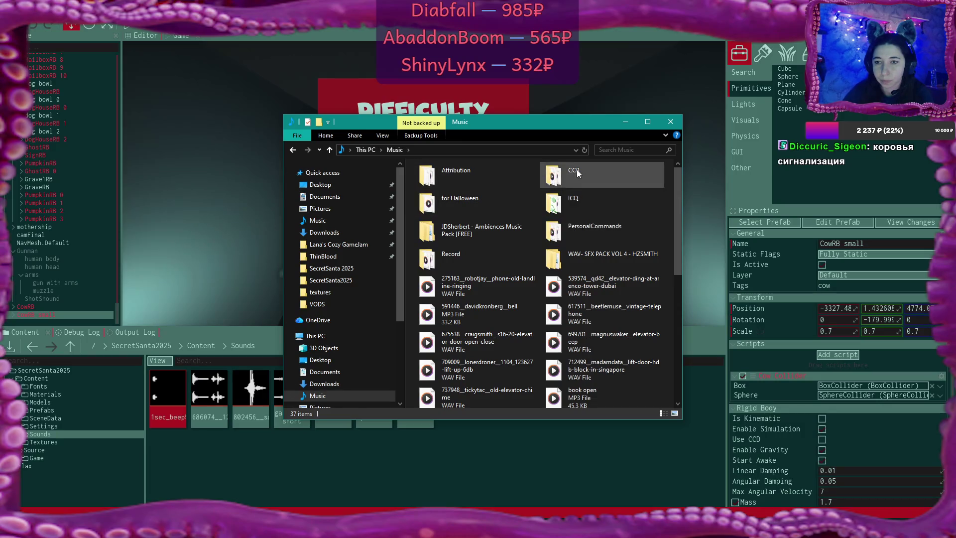
double_click(573, 173)
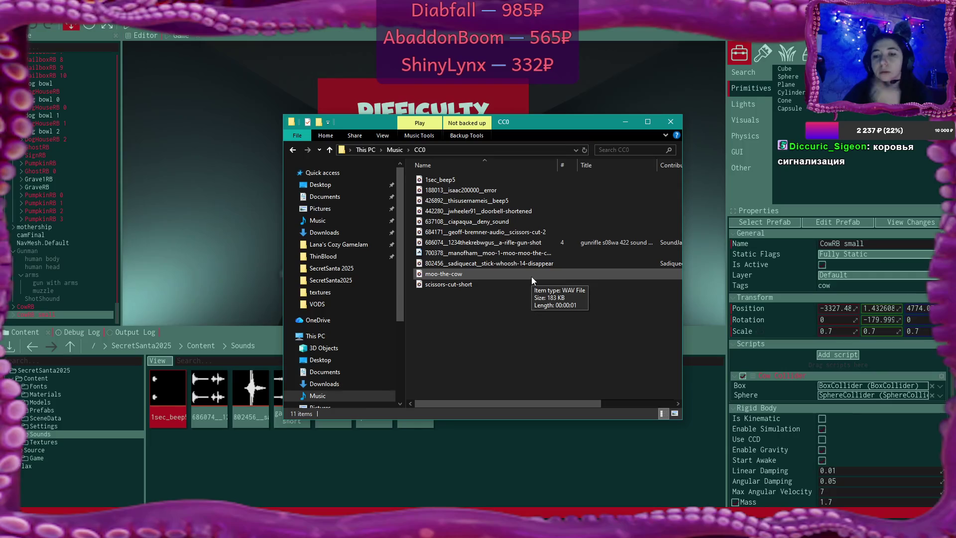
click(523, 254)
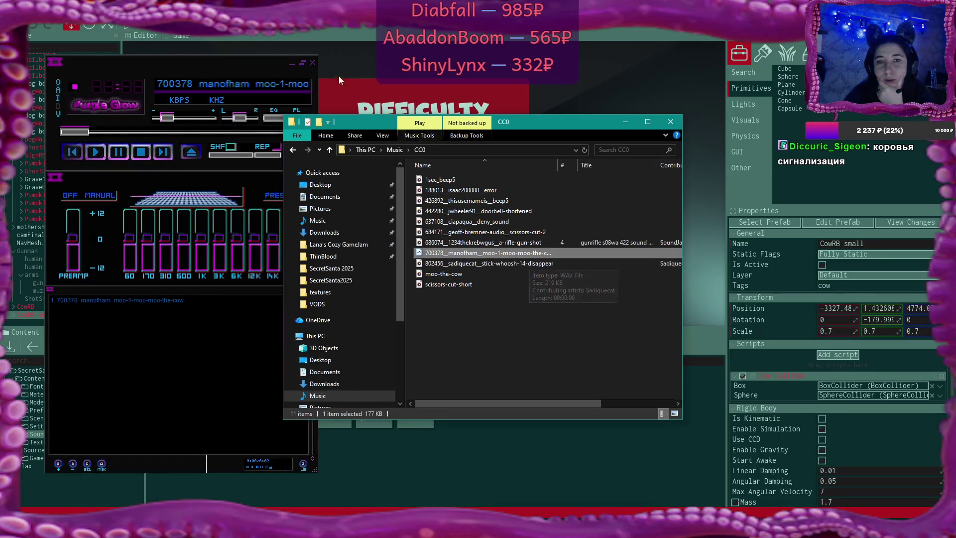
click(313, 62)
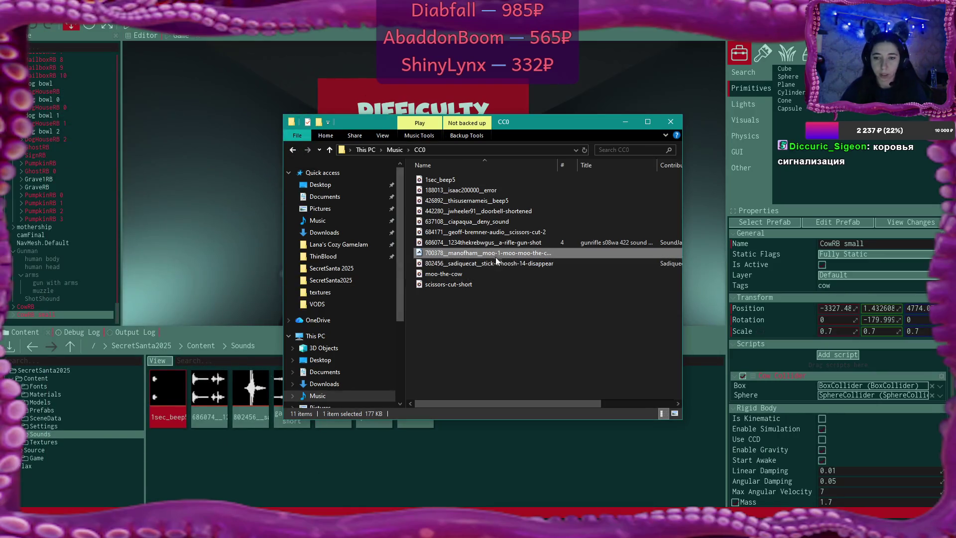
drag(493, 256, 431, 464)
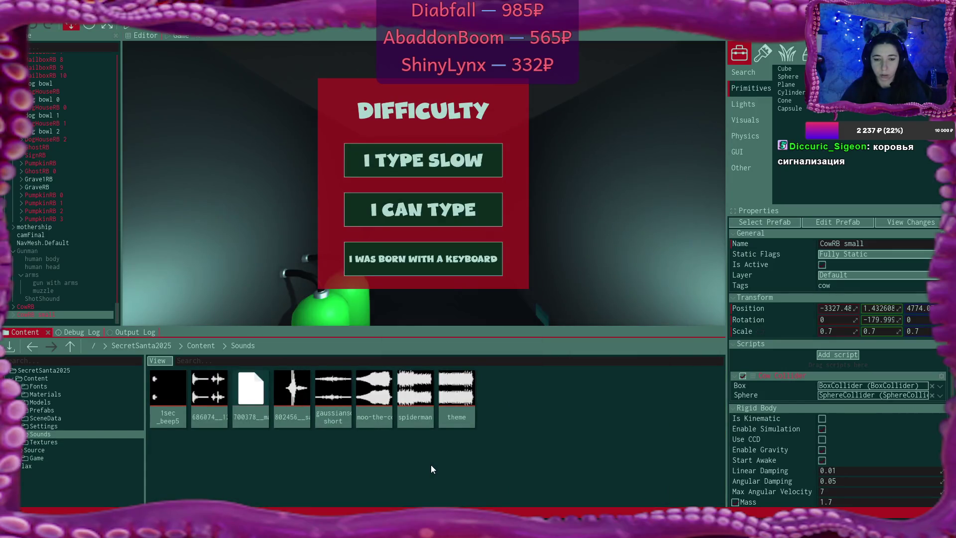
Permanently delete the 700378 moo sound asset from Sounds and return to Explorer
click(250, 391)
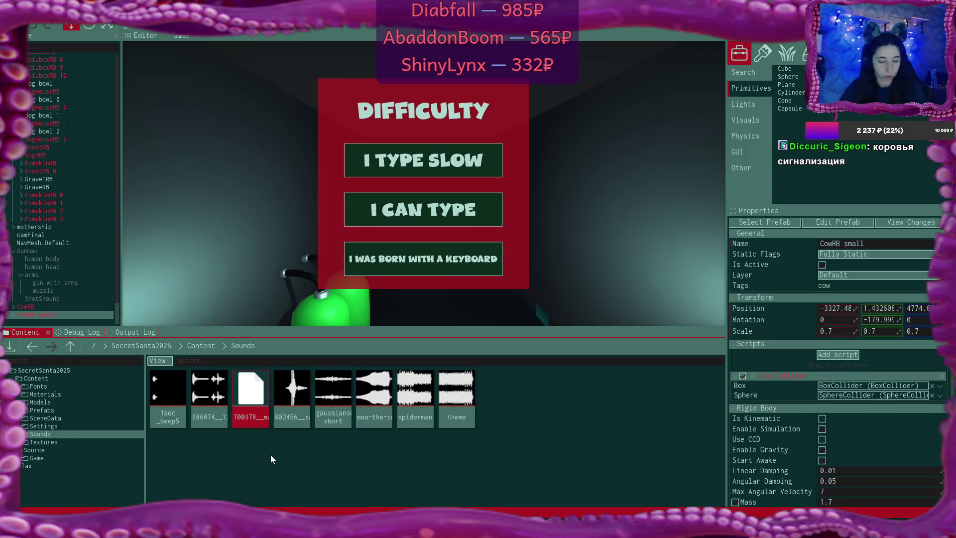
key(Delete)
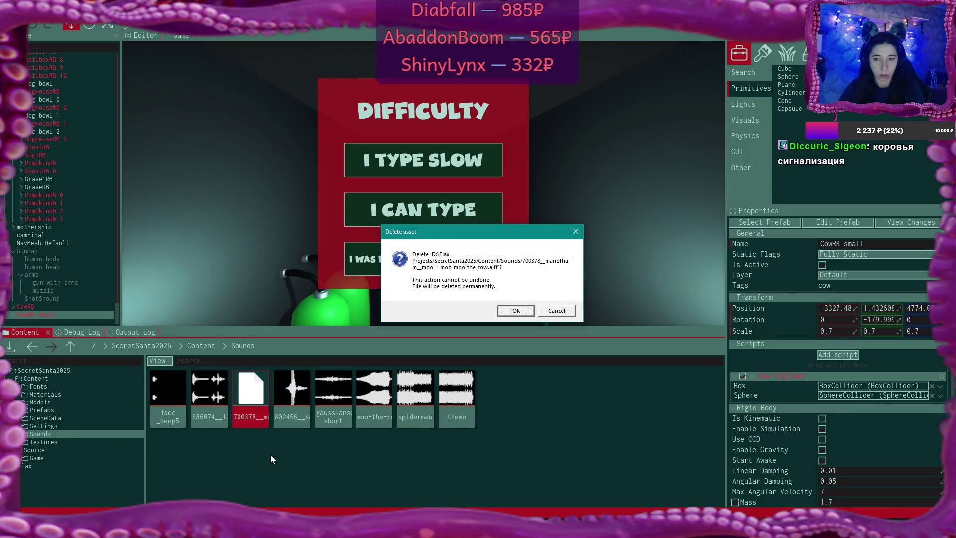
key(Return)
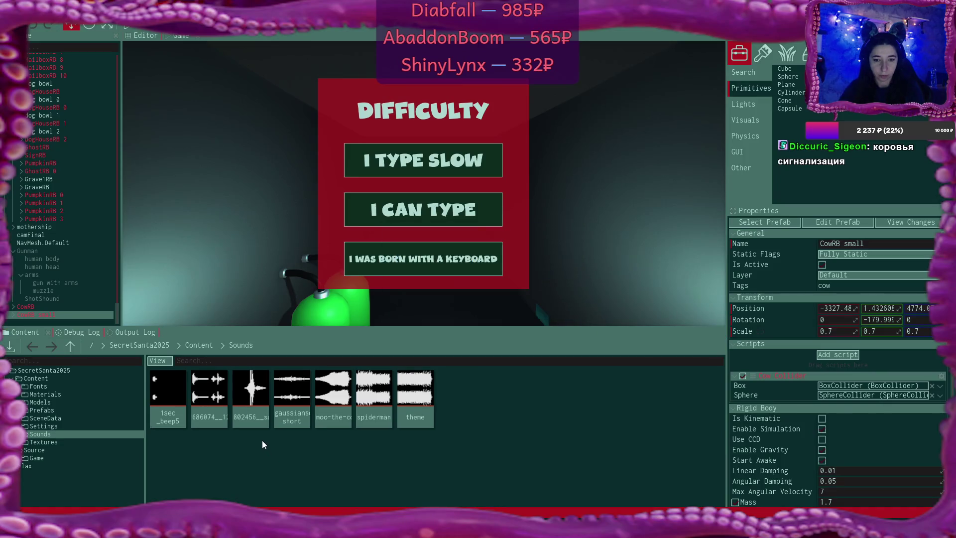
key(alt+Tab)
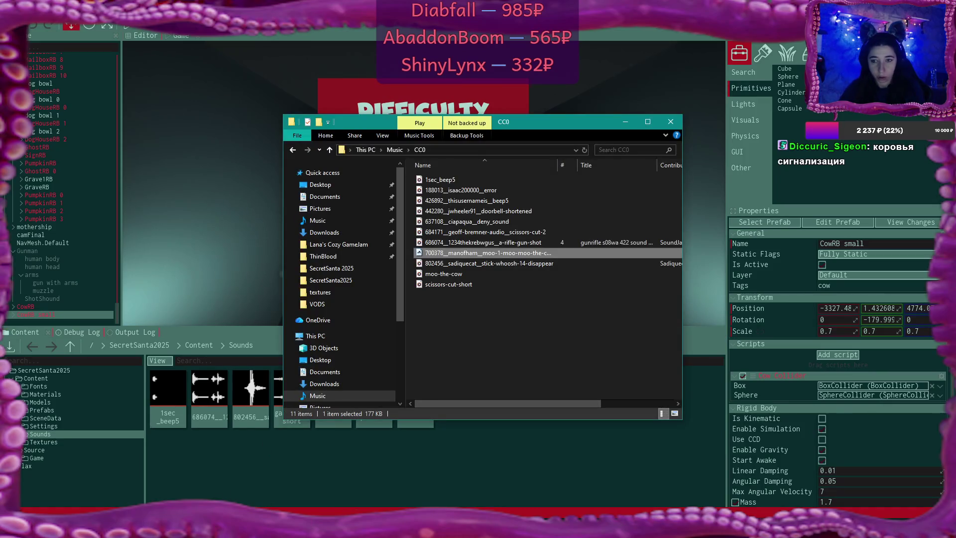
Open the 700378 moo file with Audacity, found via Open with in Program Files\Audacity
right_click(445, 257)
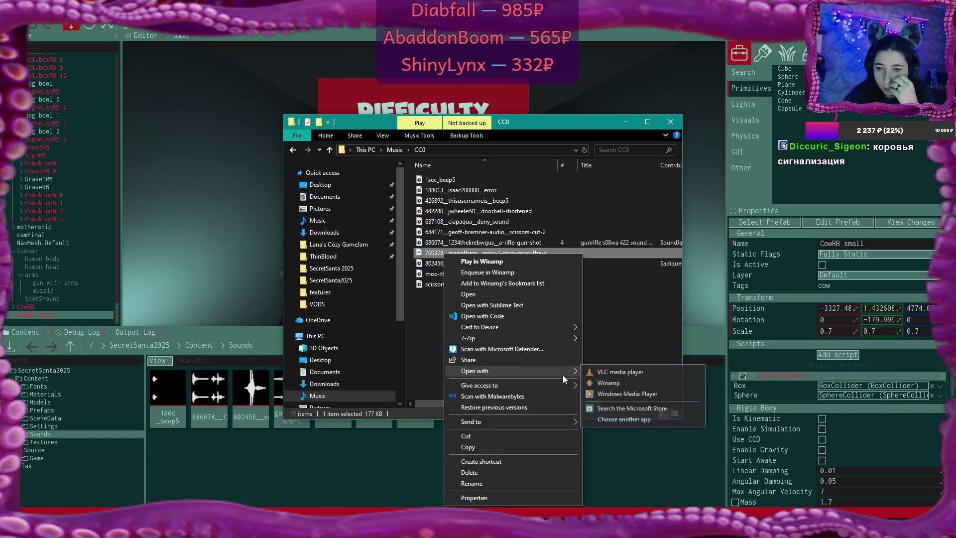
mouse_move(562, 372)
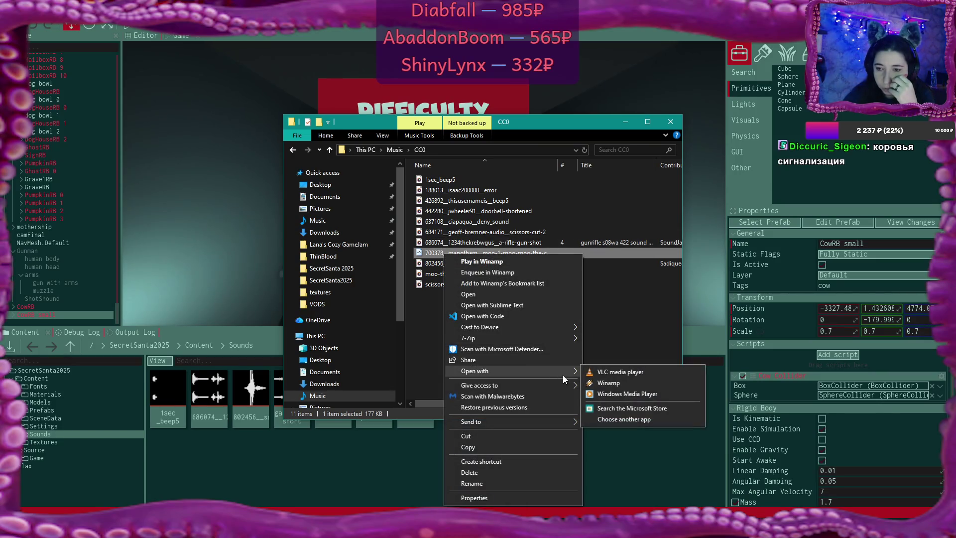
click(641, 419)
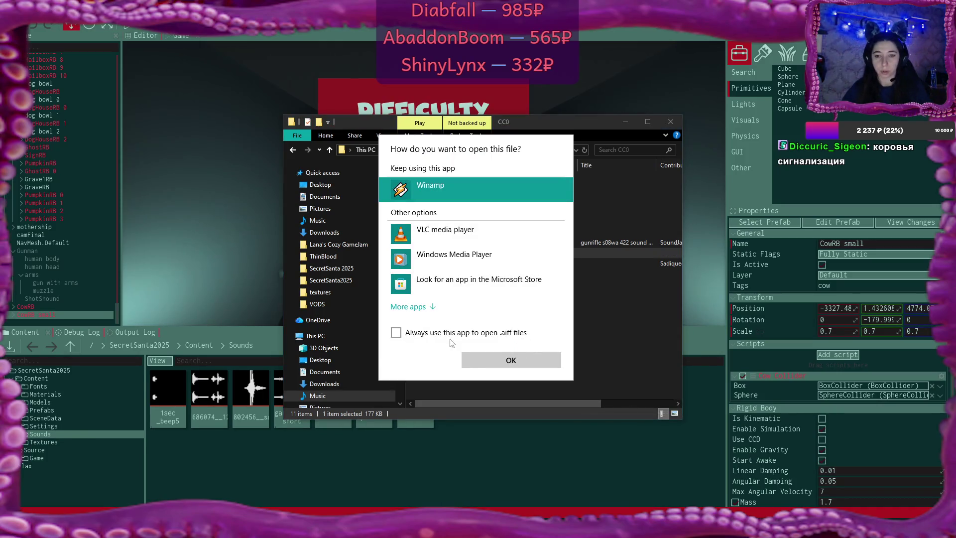
click(423, 307)
scroll(510, 285, down, 5)
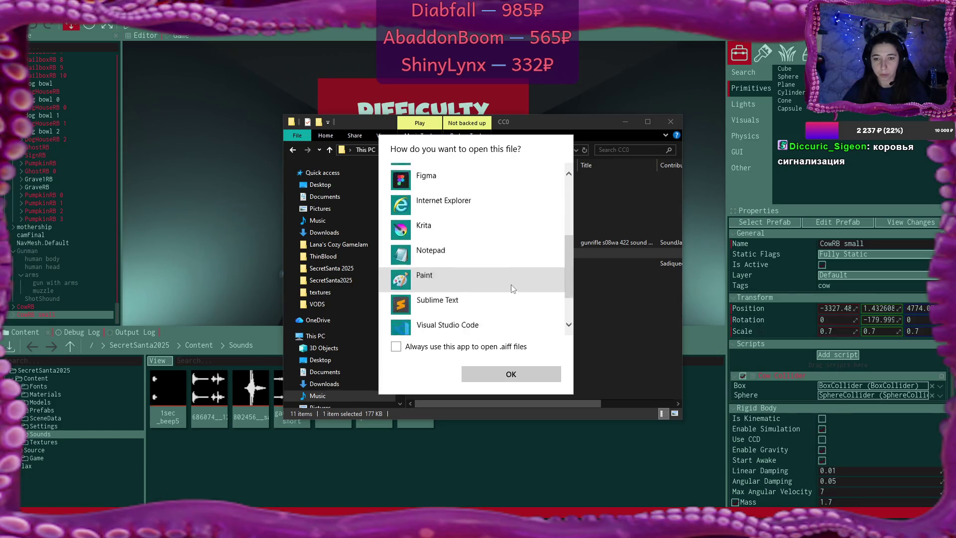
scroll(510, 285, down, 2)
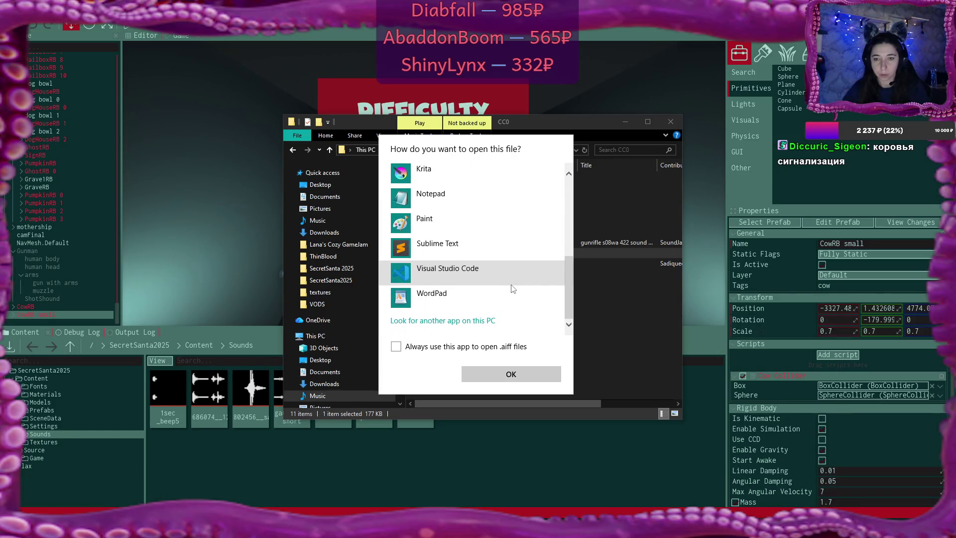
click(449, 321)
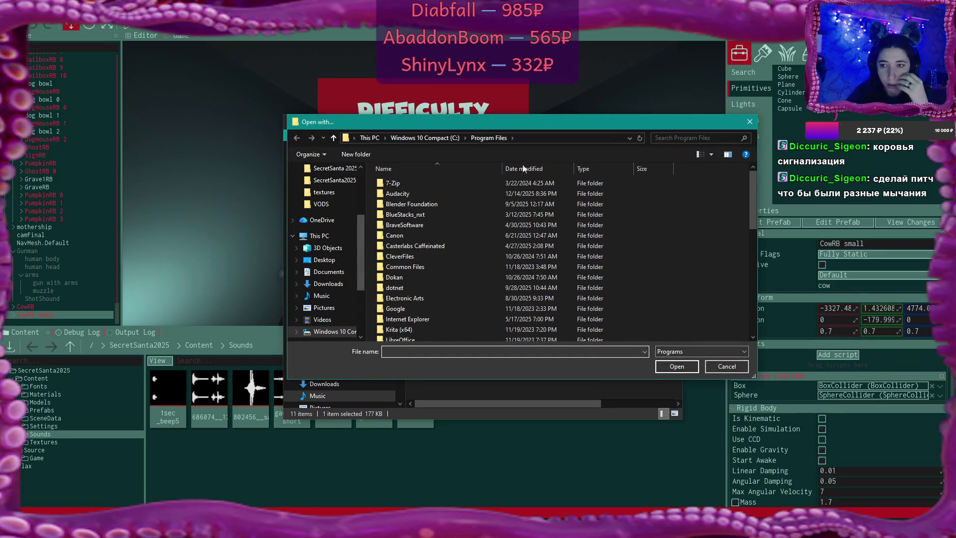
double_click(401, 194)
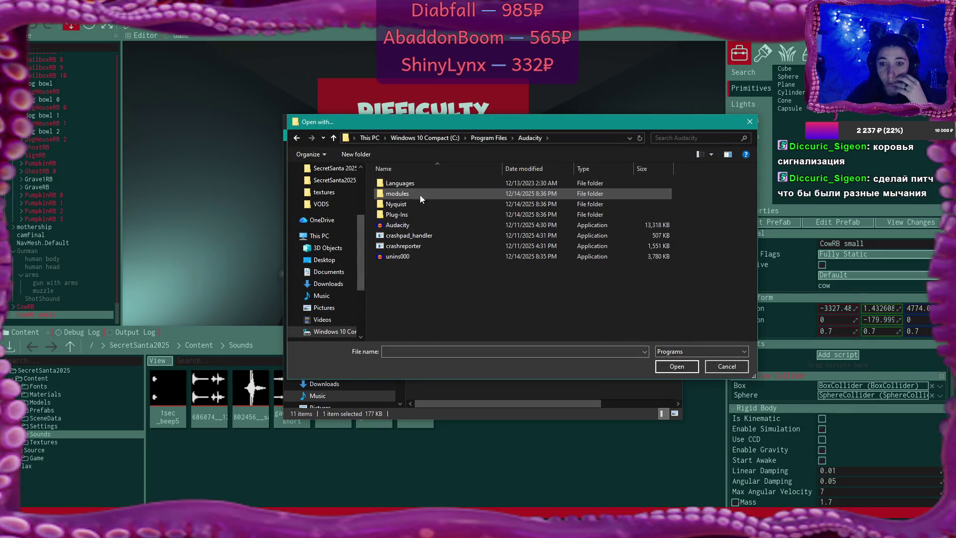
double_click(410, 226)
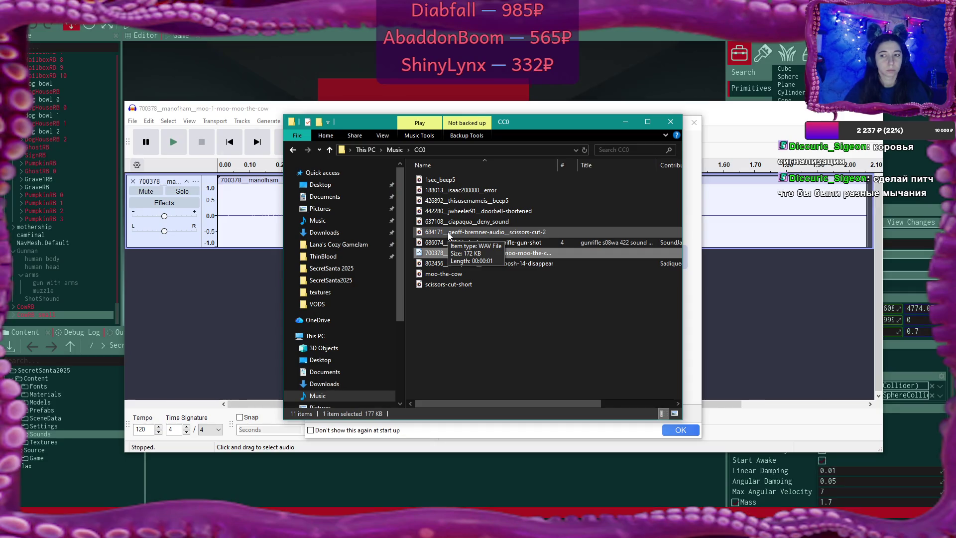
Dismiss Audacity's welcome screen with Don't show this again, then start File > Export Audio
click(226, 282)
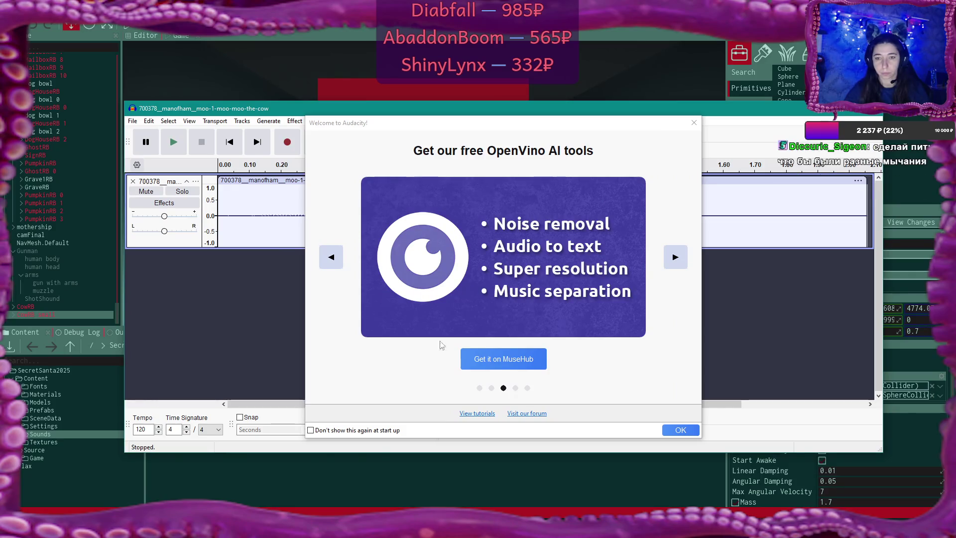
click(311, 429)
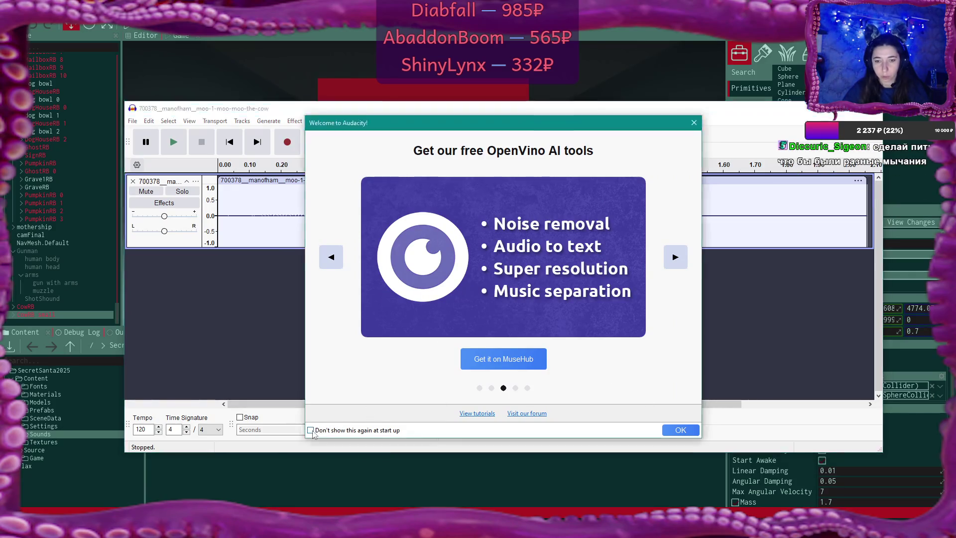
click(671, 430)
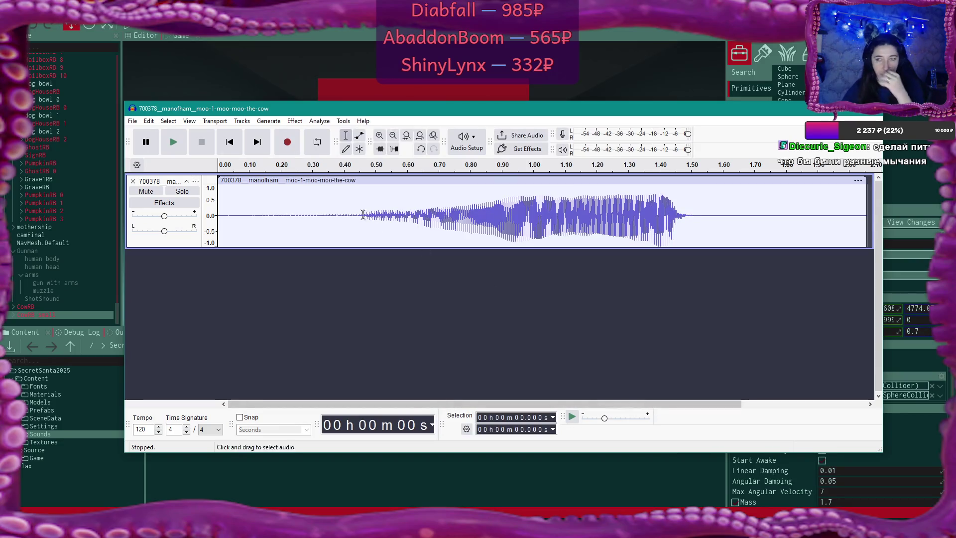
click(132, 121)
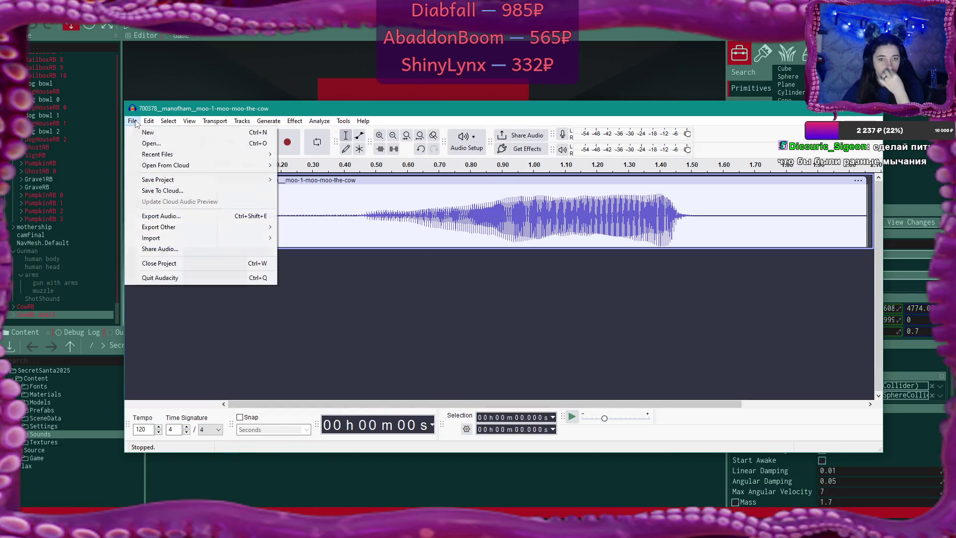
click(201, 218)
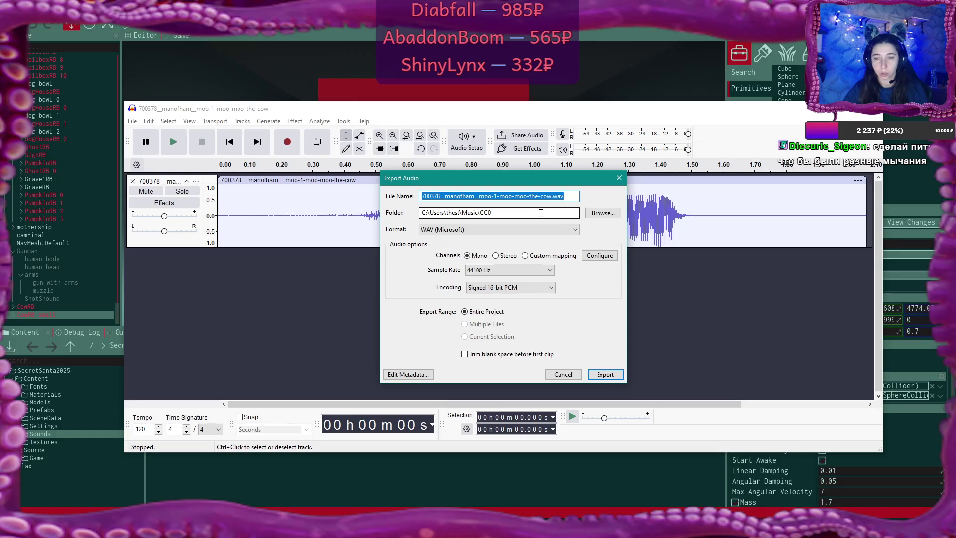
Export the sound as stereo moo-moo-the-cow.wav, then close Audacity without saving
click(508, 255)
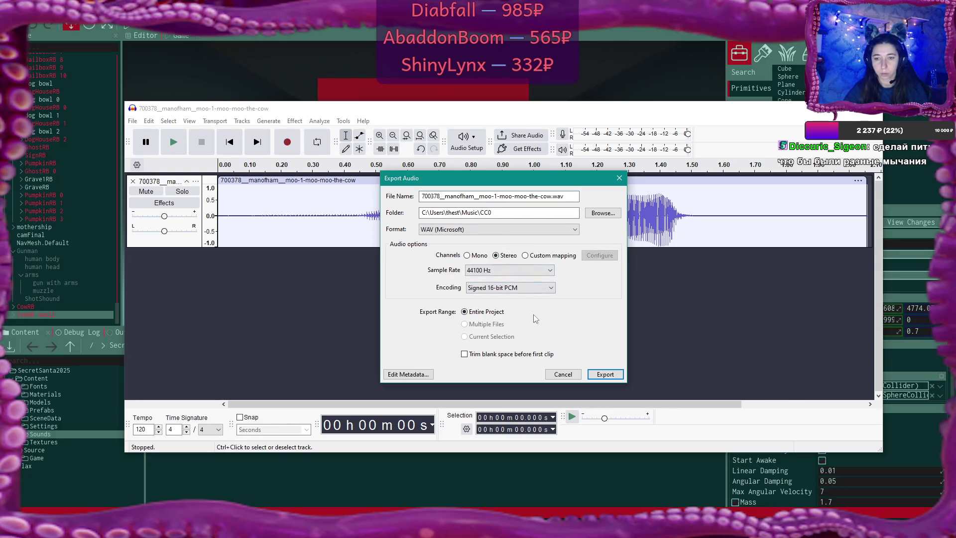
click(542, 196)
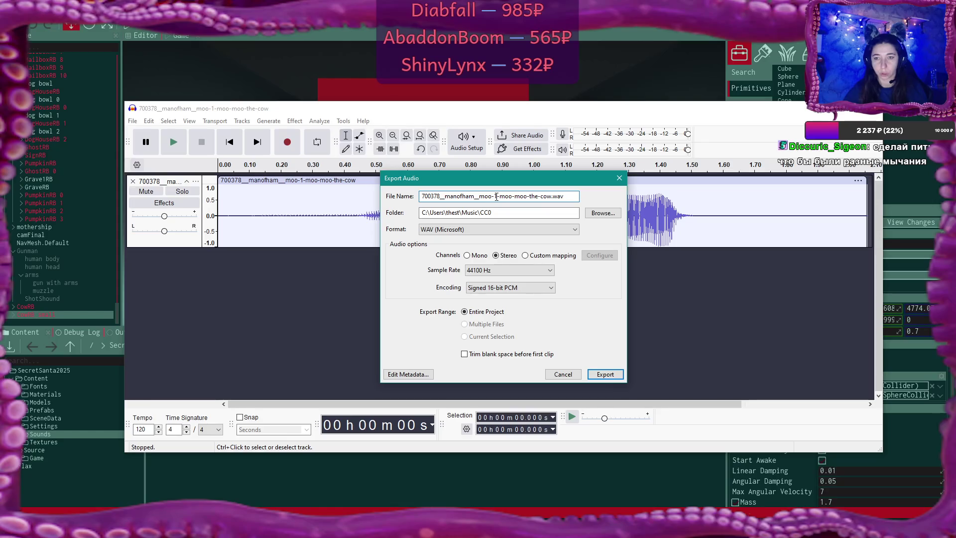
drag(495, 196, 295, 199)
key(Delete)
key(Delete)
key(Delete)
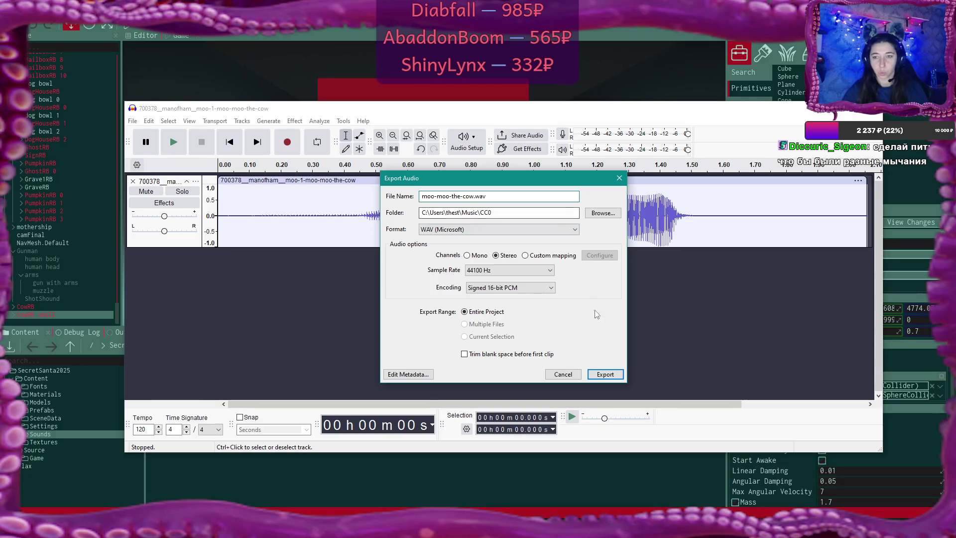
click(617, 374)
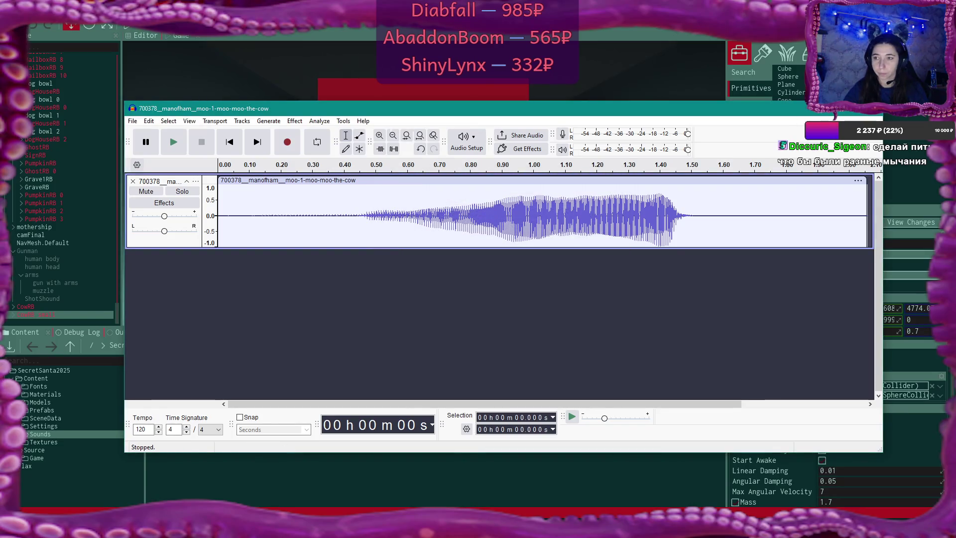
click(872, 116)
click(523, 279)
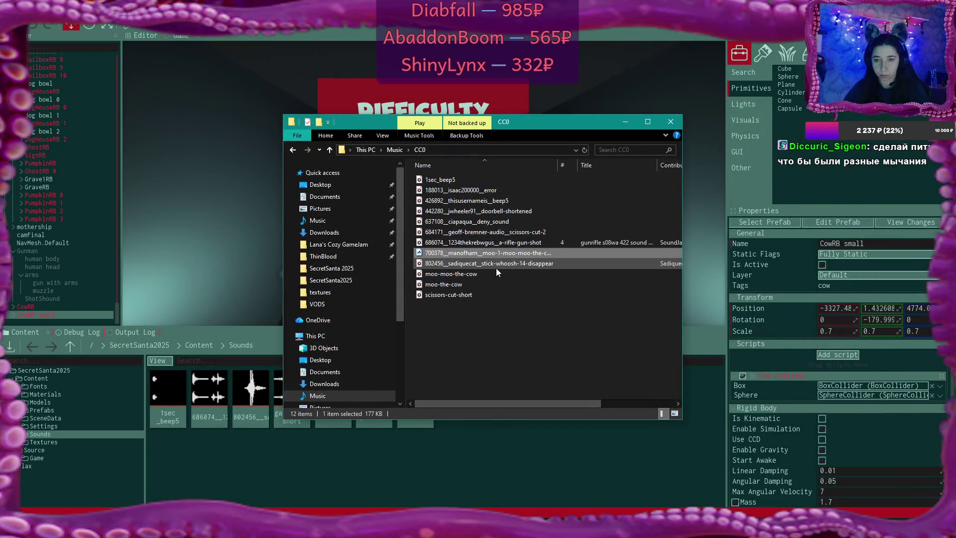
Drag moo-moo-the-cow.wav from Explorer into Flax's Sounds folder and confirm the import
drag(468, 275, 384, 462)
click(626, 210)
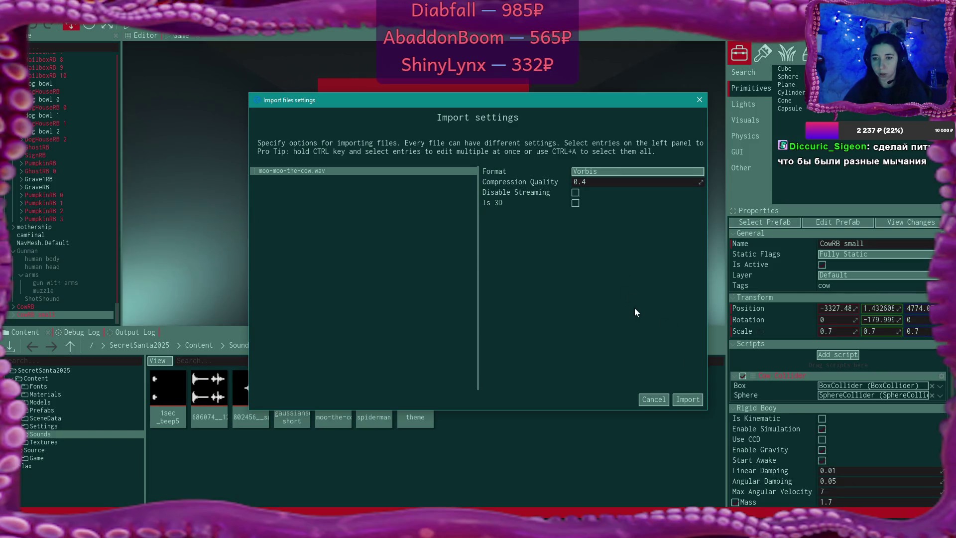
click(699, 402)
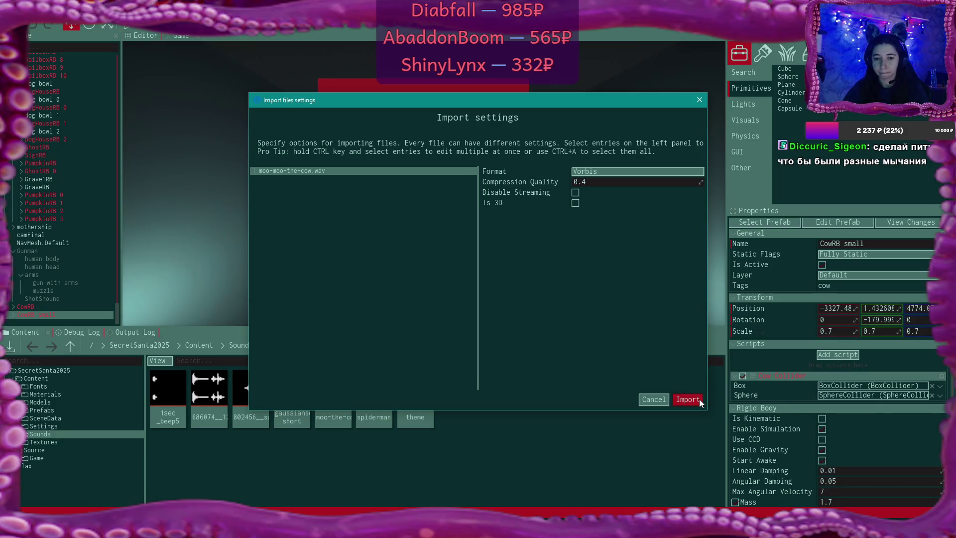
click(699, 399)
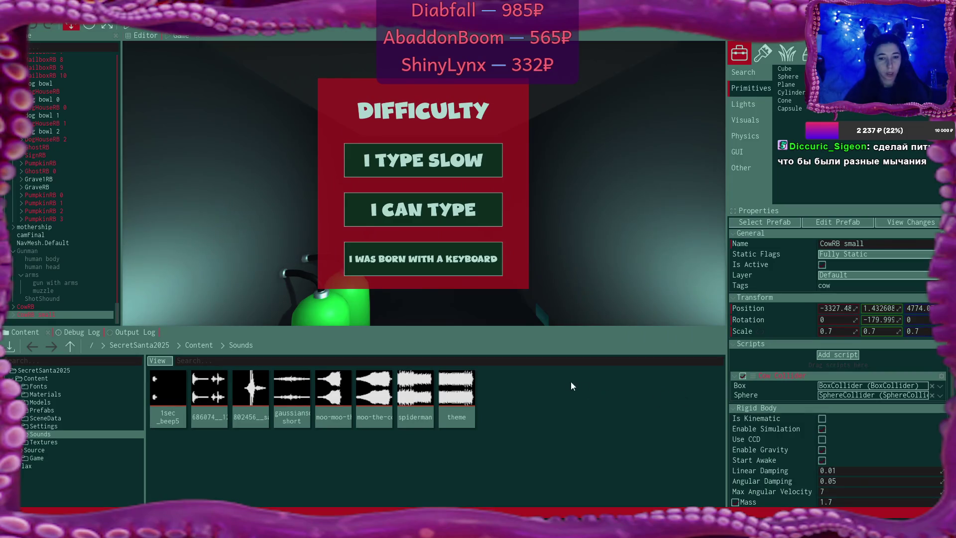
Scroll up the Scene tree and select the Cow actor to show its moo-the-cow clip
scroll(64, 172, up, 3)
scroll(64, 170, up, 8)
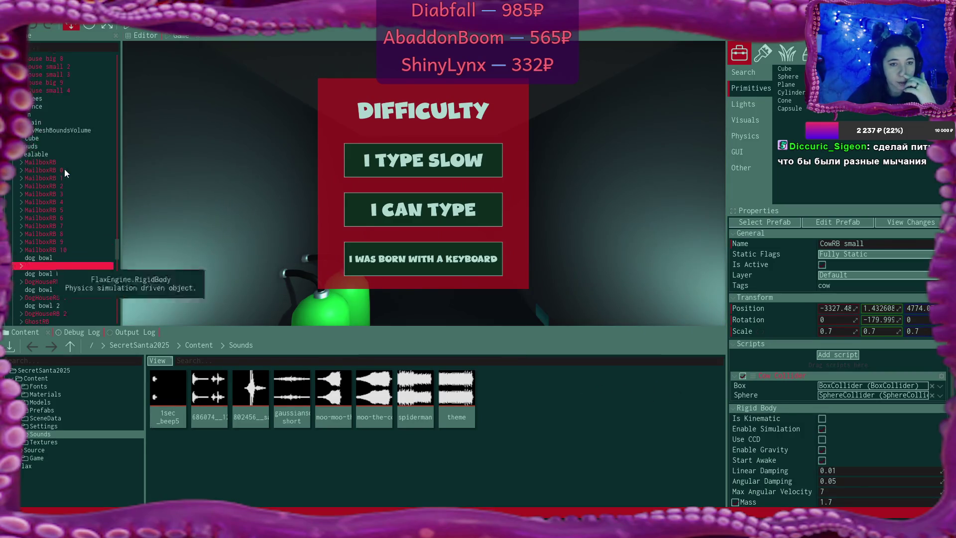
scroll(64, 169, up, 3)
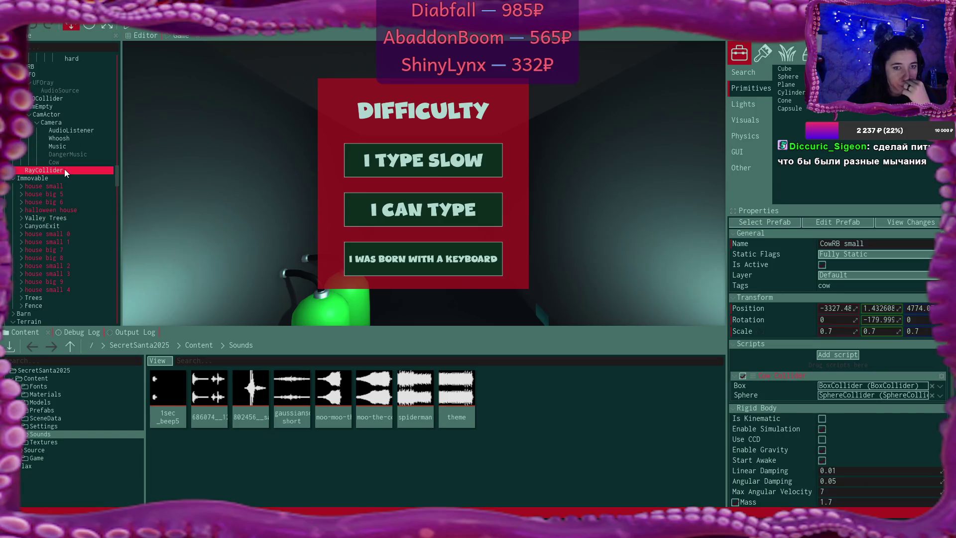
click(60, 162)
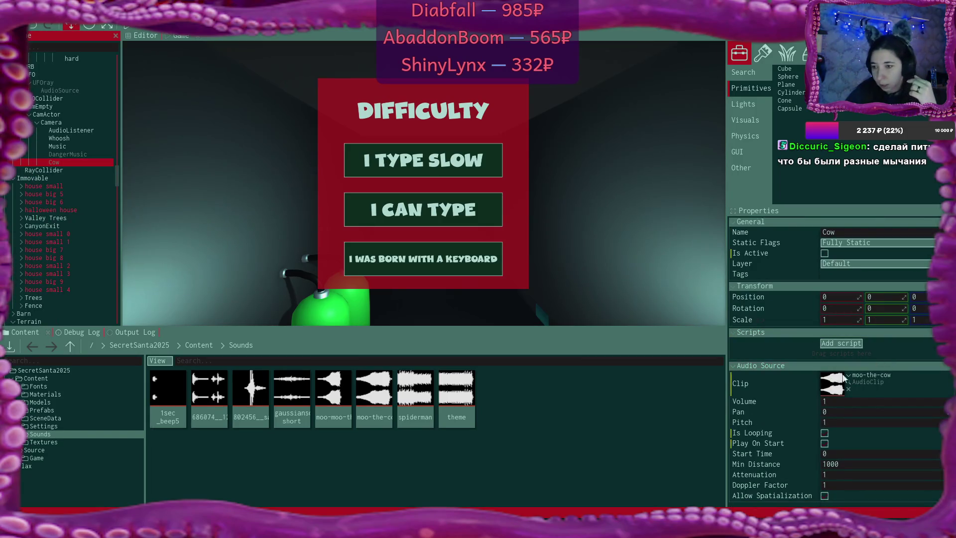
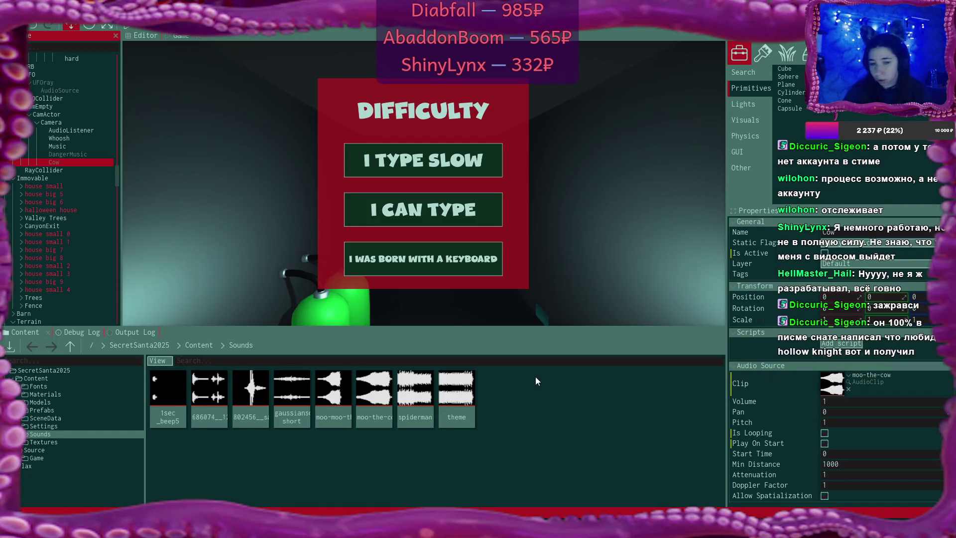
Set the cow's Audio Source clip to moo-moo-the-cow, enlarge the game view and show the Debug Log
drag(333, 394, 828, 387)
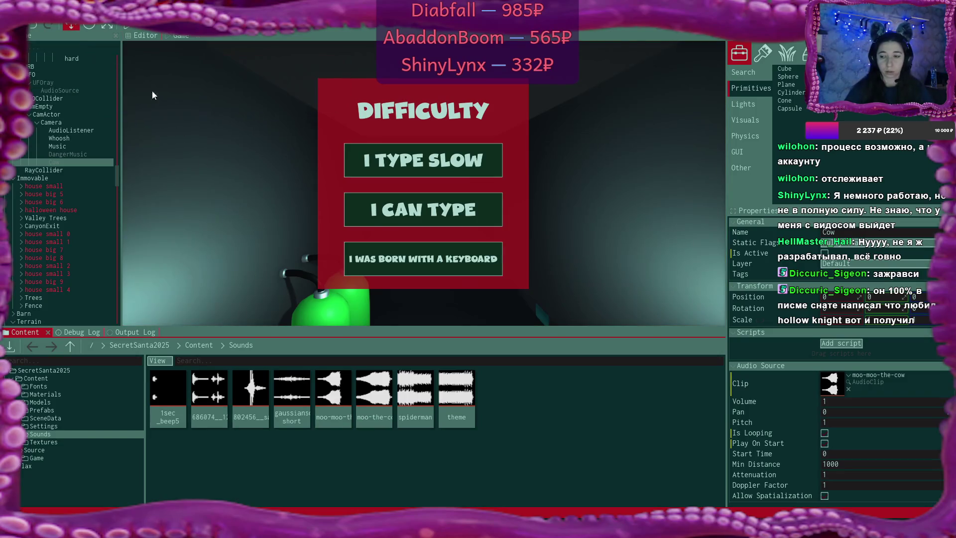
drag(333, 329, 332, 364)
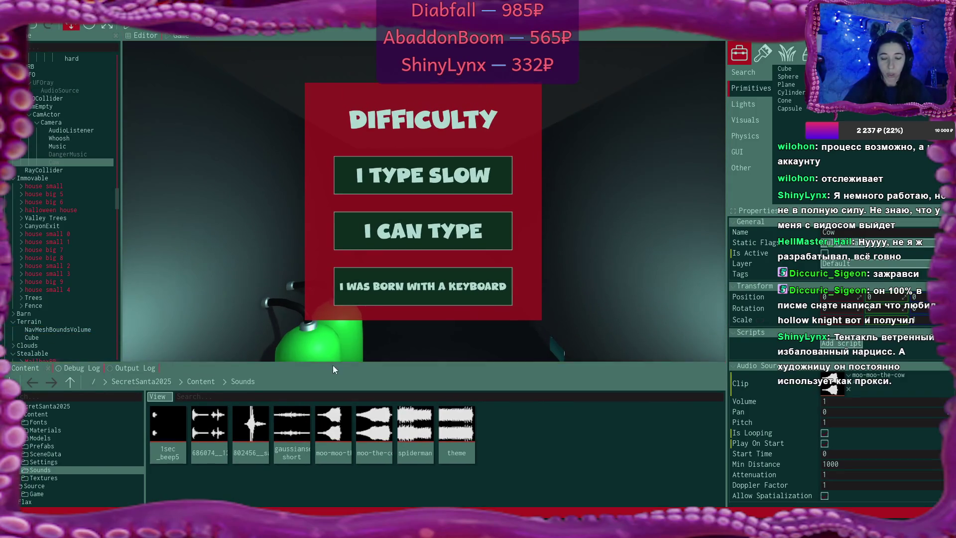
click(384, 452)
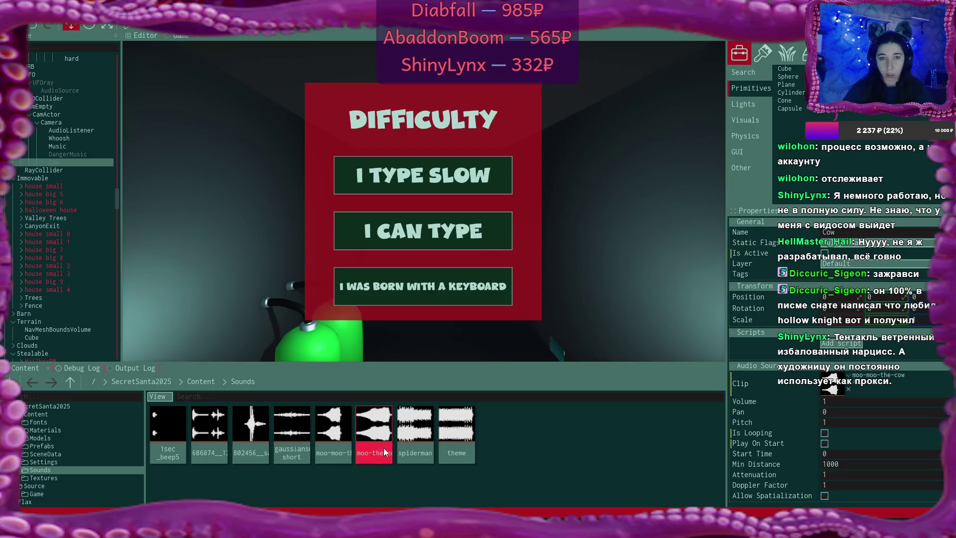
click(72, 368)
key(alt+Tab)
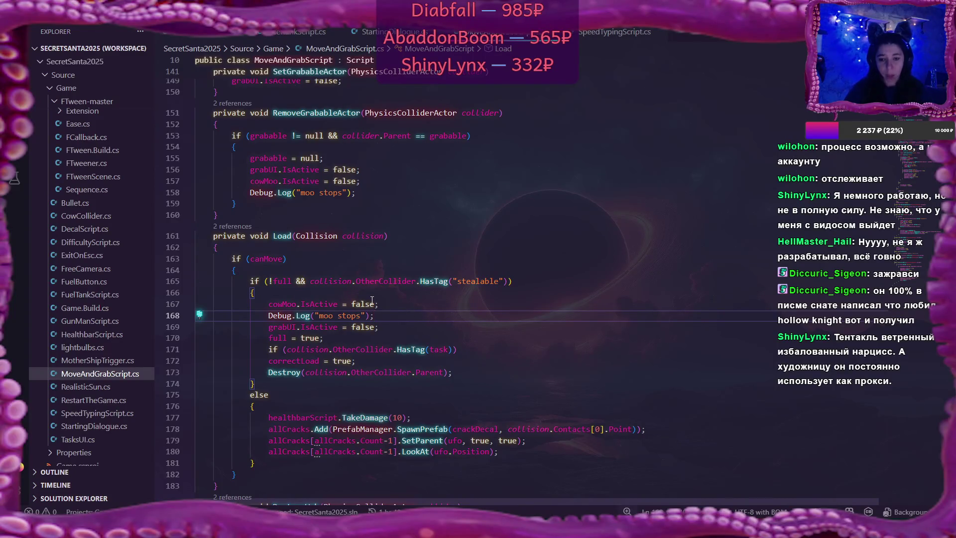
Try pasting a cowMoo line into the Load method, then delete it again
click(287, 305)
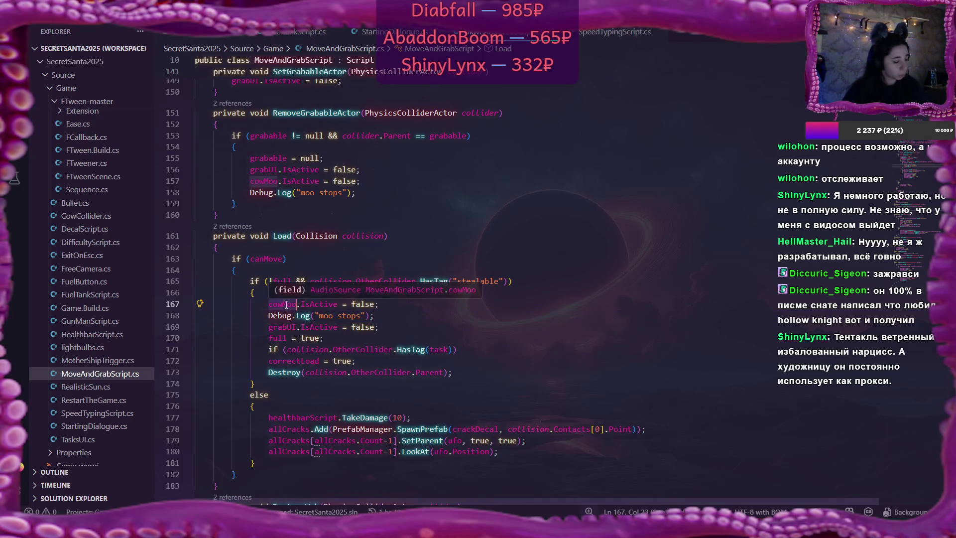
click(271, 293)
key(Return)
text(cowMoo)
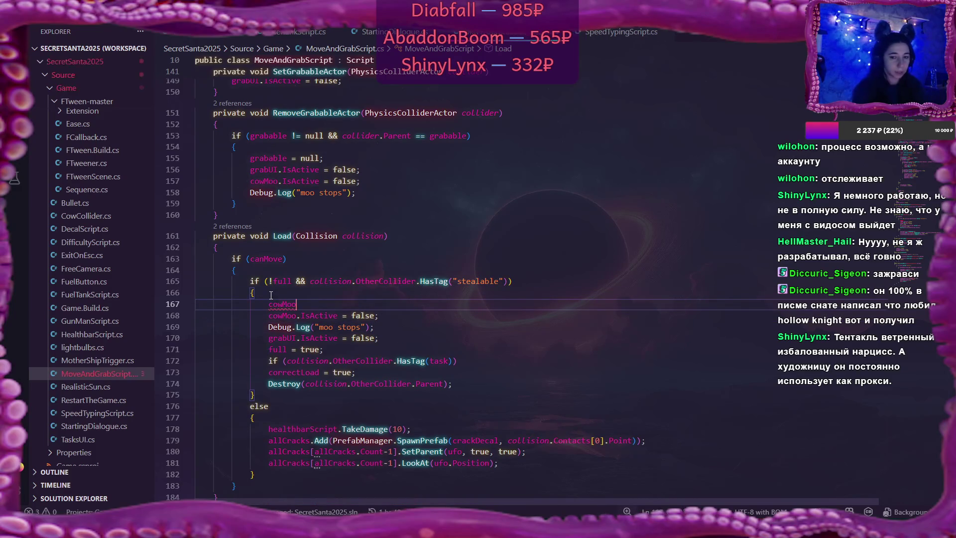
text(d)
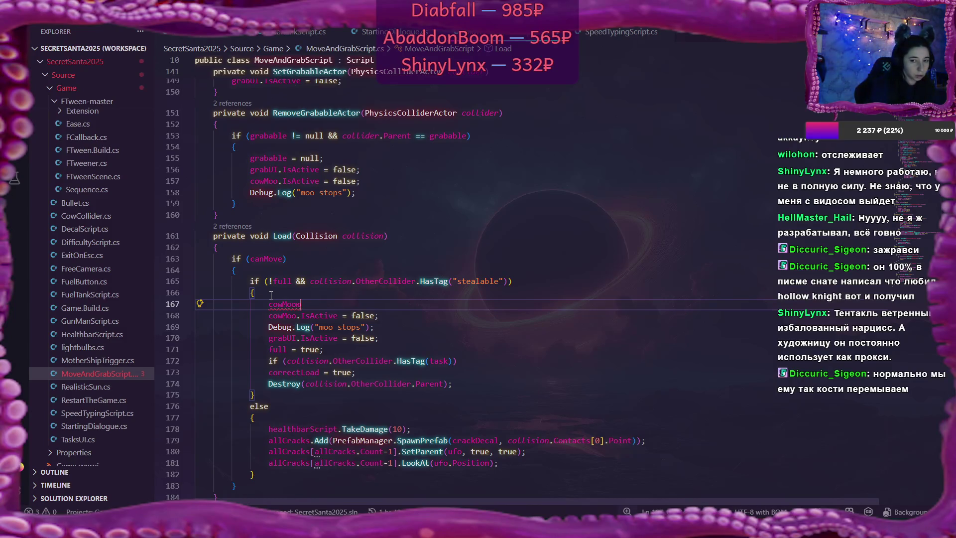
key(BackSpace)
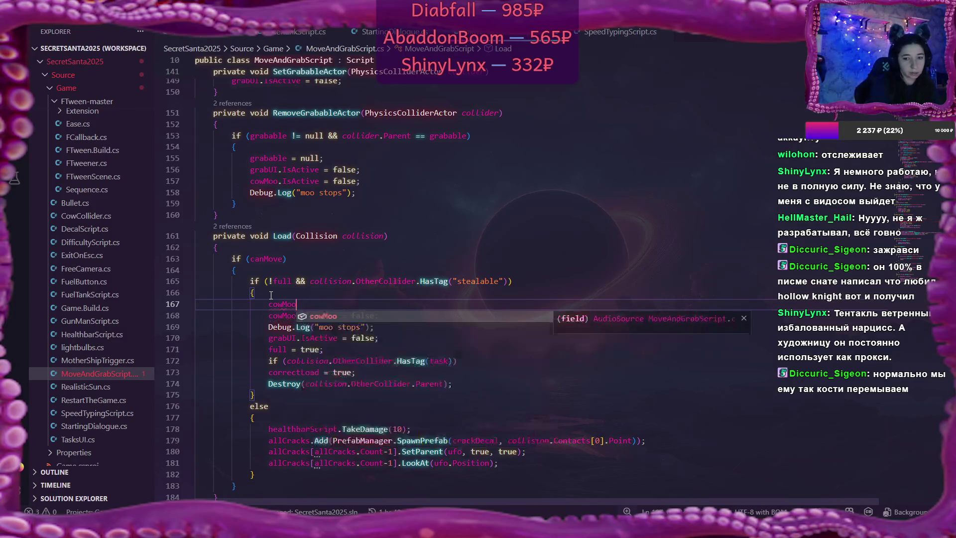
key(BackSpace)
key(BackSpace)
key(BackSpace)
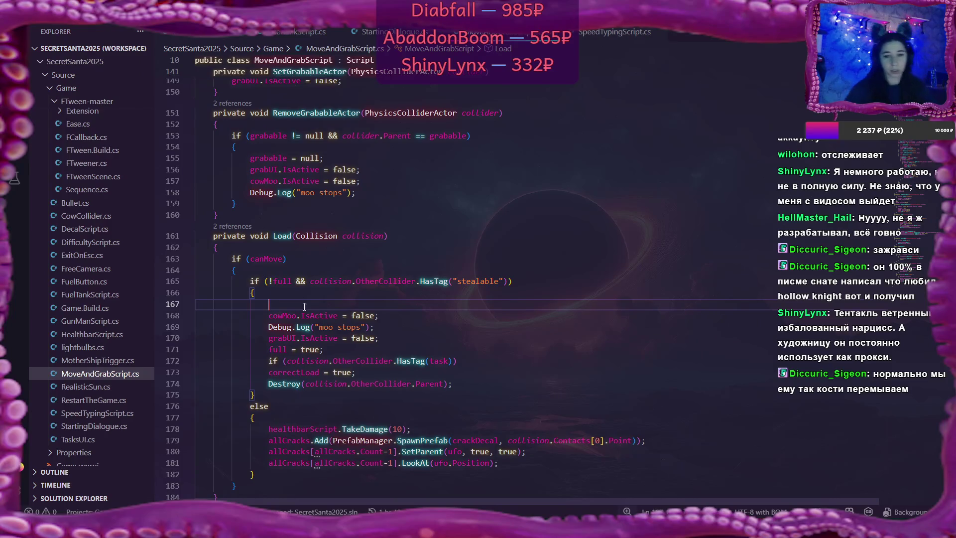
key(BackSpace)
key(BackSpace)
key(BackSpace)
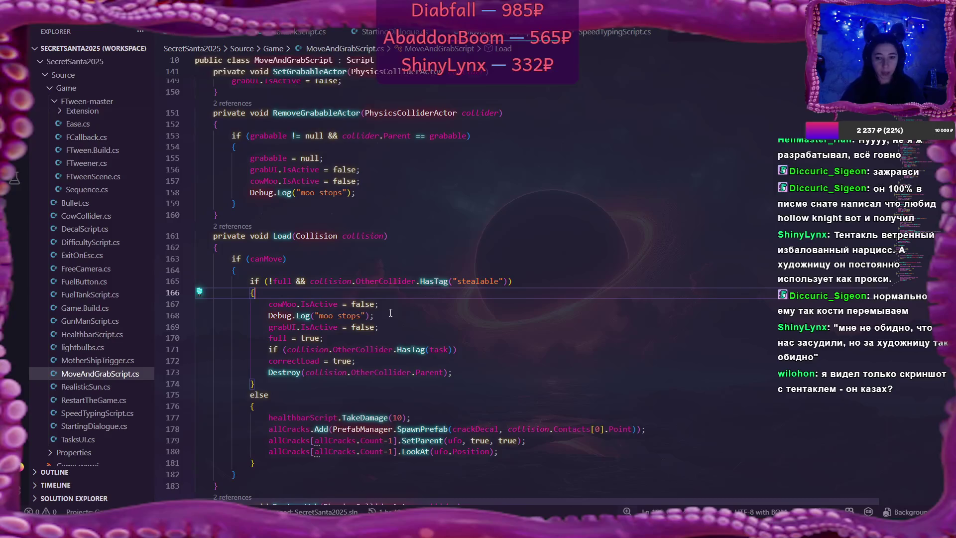
Save MoveAndGrabScript.cs and return to the Flax editor
scroll(390, 313, down, 1)
scroll(390, 313, down, 1)
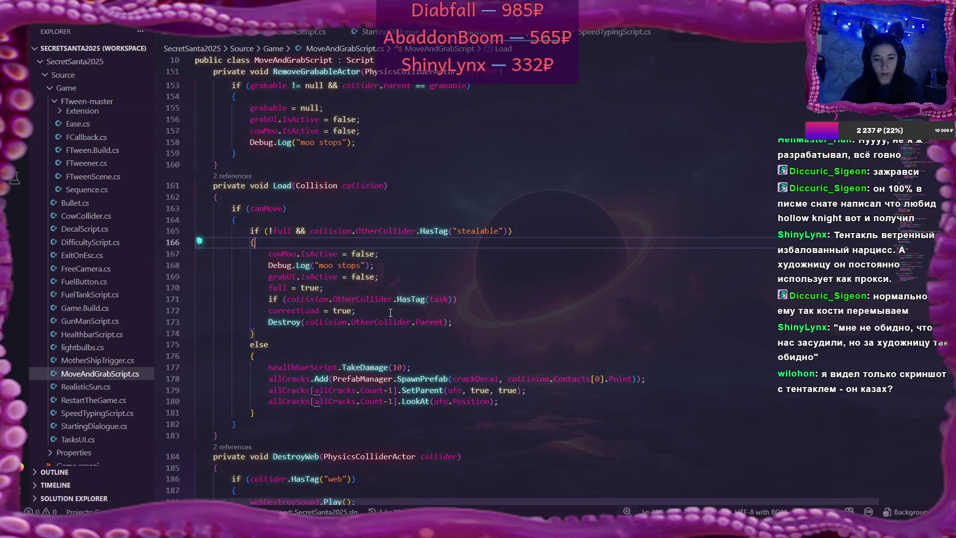
mouse_move(304, 228)
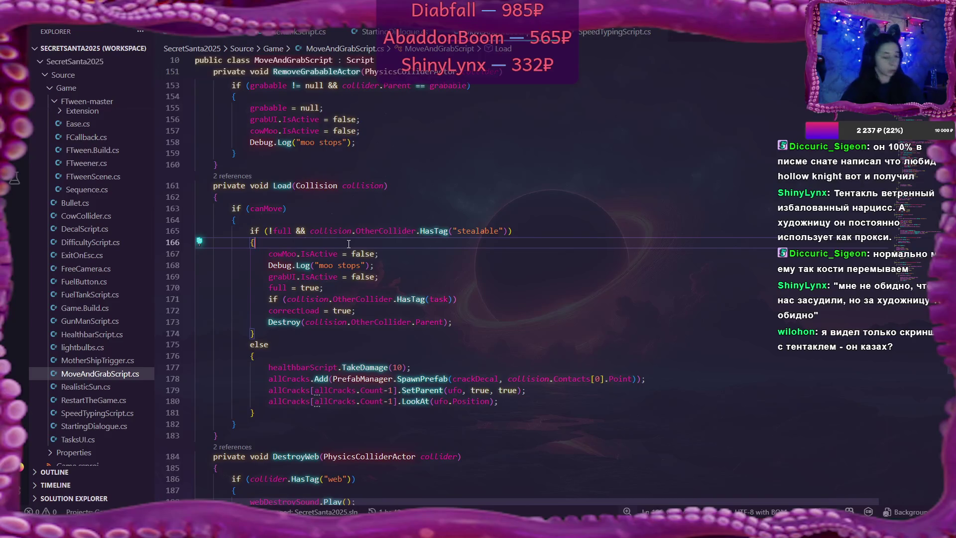
key(ctrl+s)
key(alt+Tab)
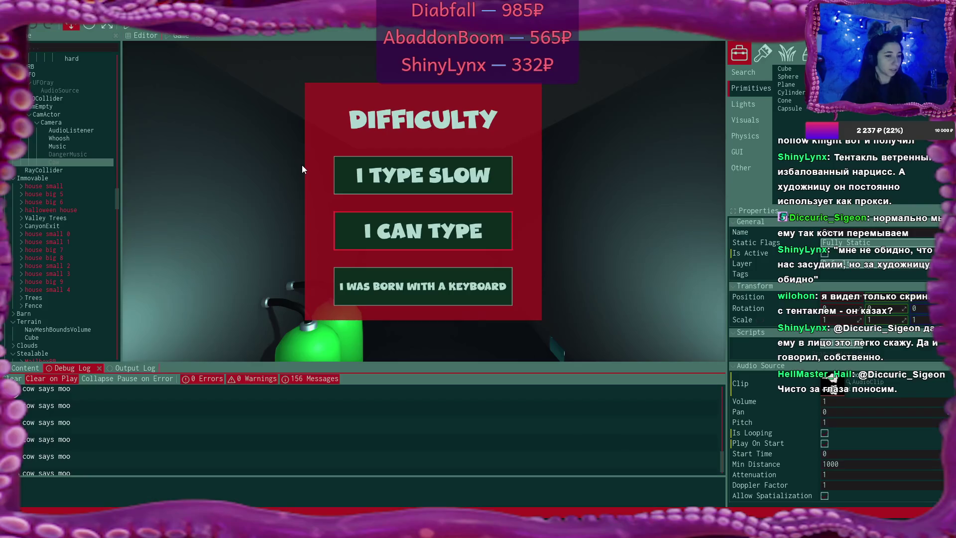
Start Play mode with F5 so the game runs from a fresh start
key(F5)
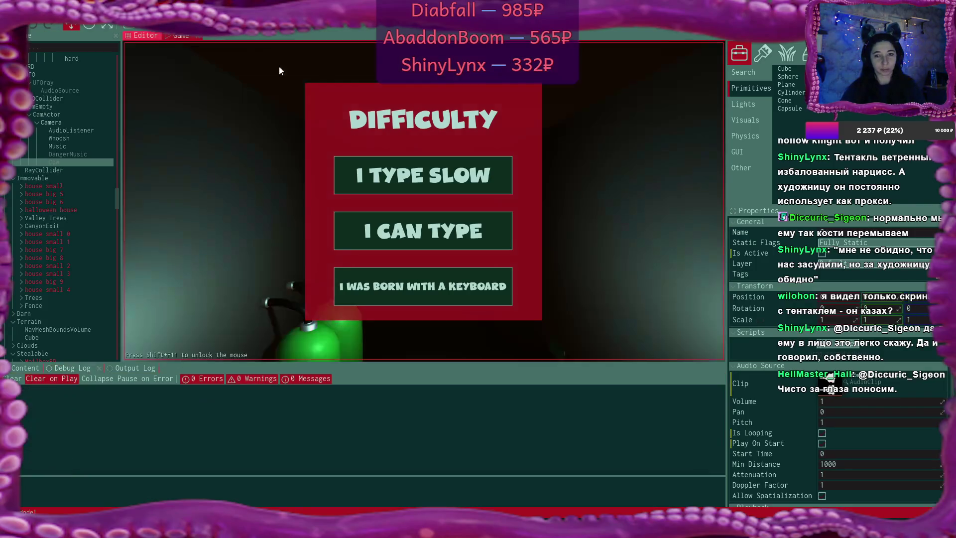
Choose I TYPE SLOW, skip the alien's dialog, and type the fueling quote 'Change, change will prerve us. It will movee mountains'
click(487, 181)
click(556, 264)
click(556, 264)
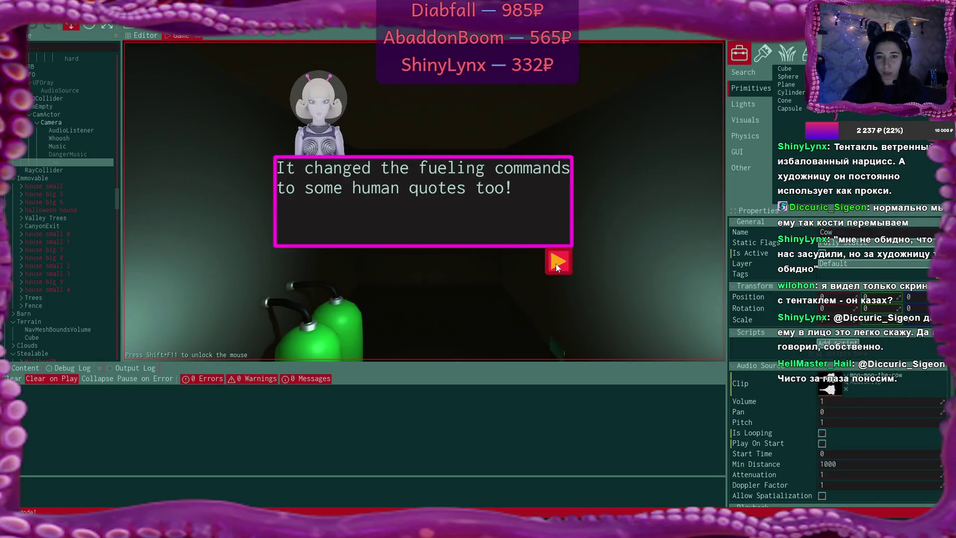
click(555, 264)
click(555, 264)
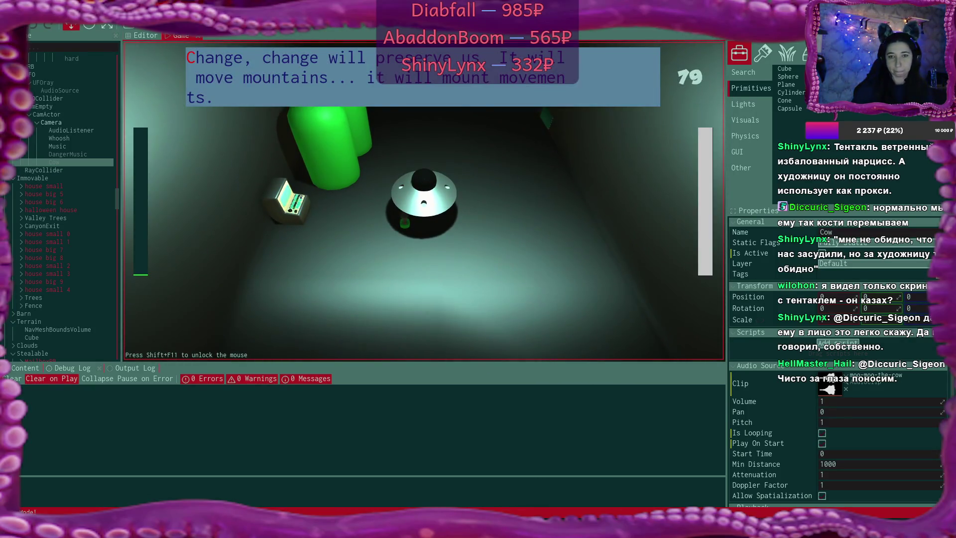
text(Change)
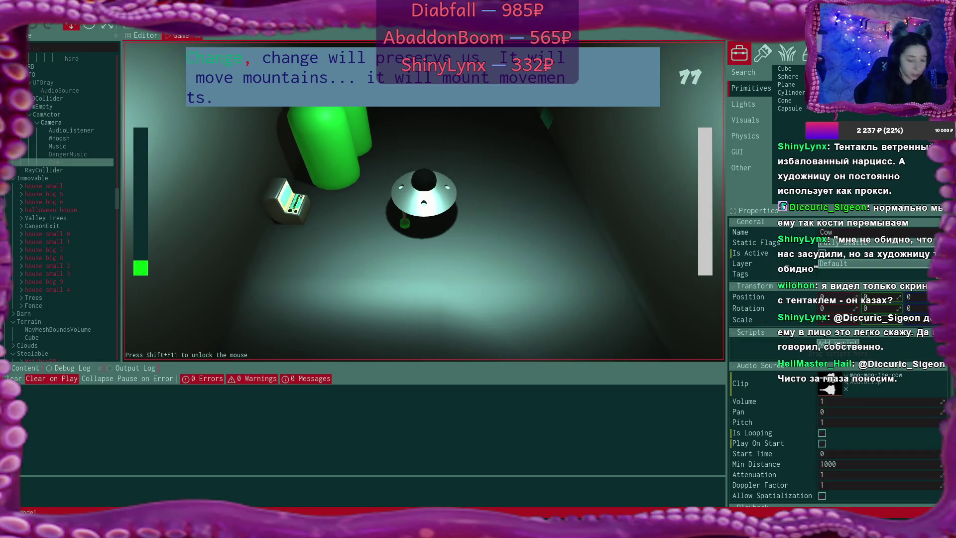
text(, change )
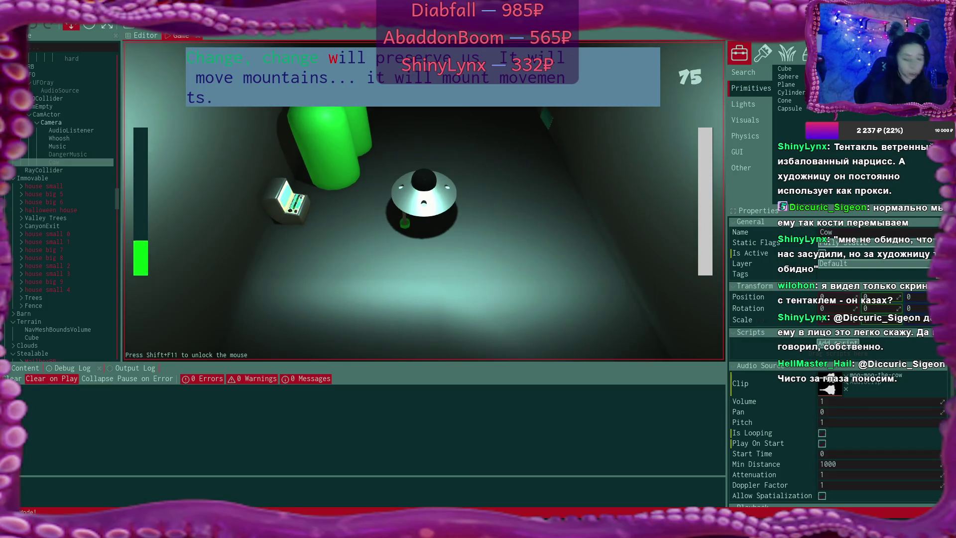
text(will pr)
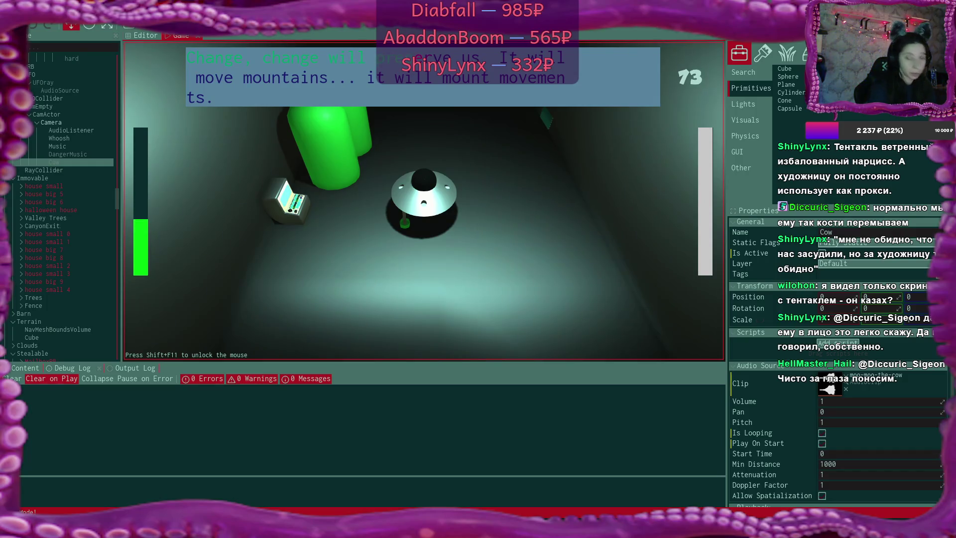
text(erve us)
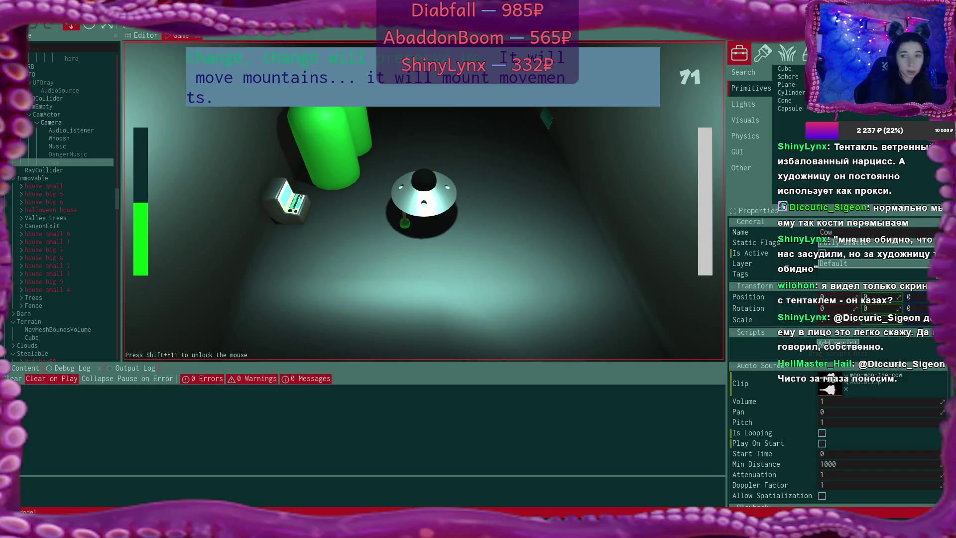
text(. It)
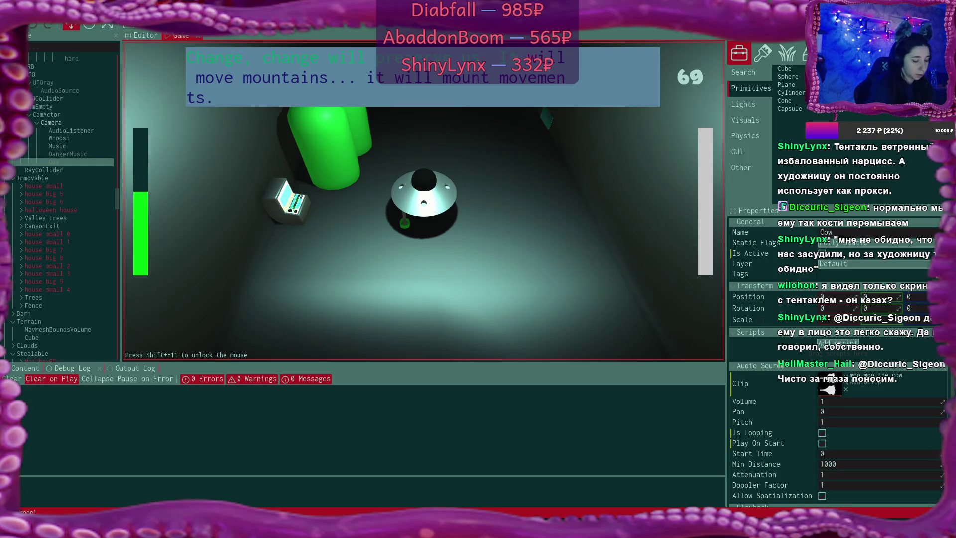
text( will move)
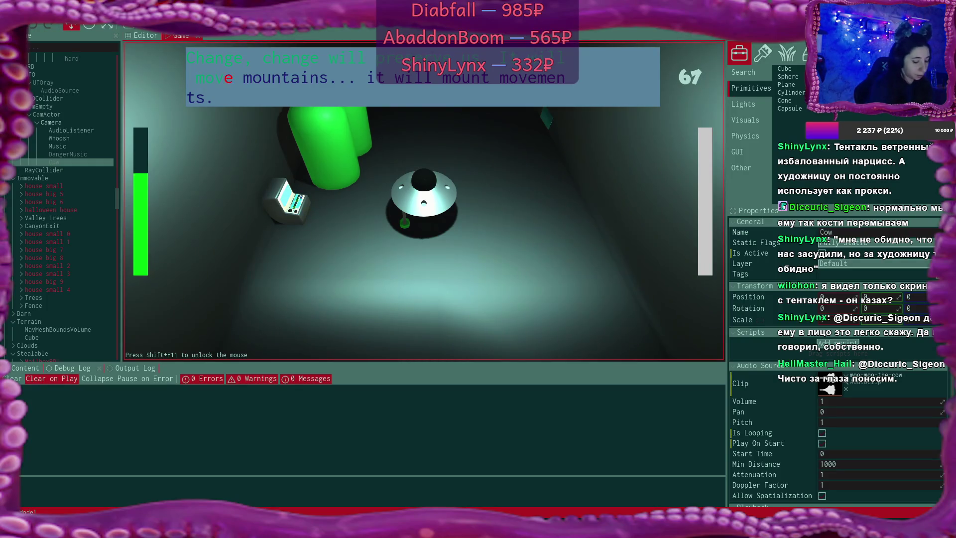
text(e m)
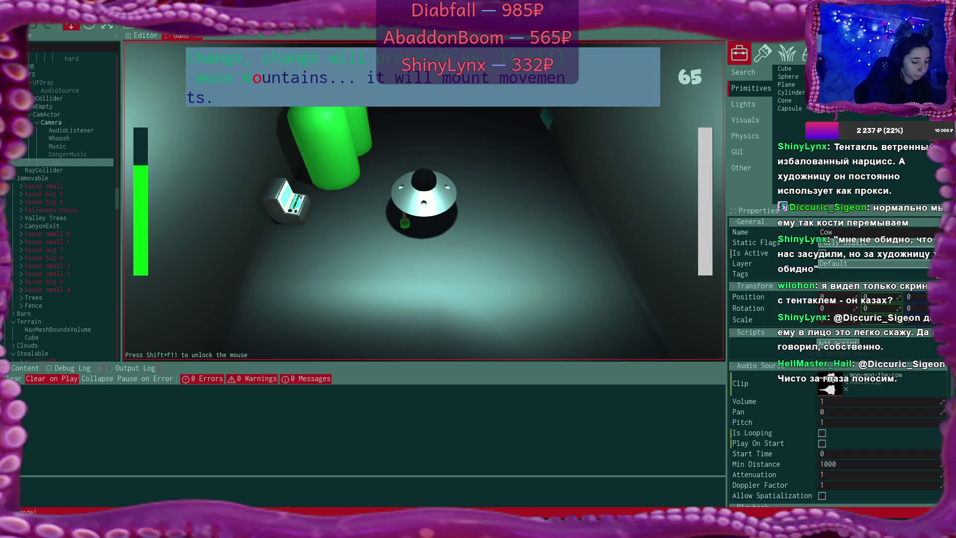
text(ountai)
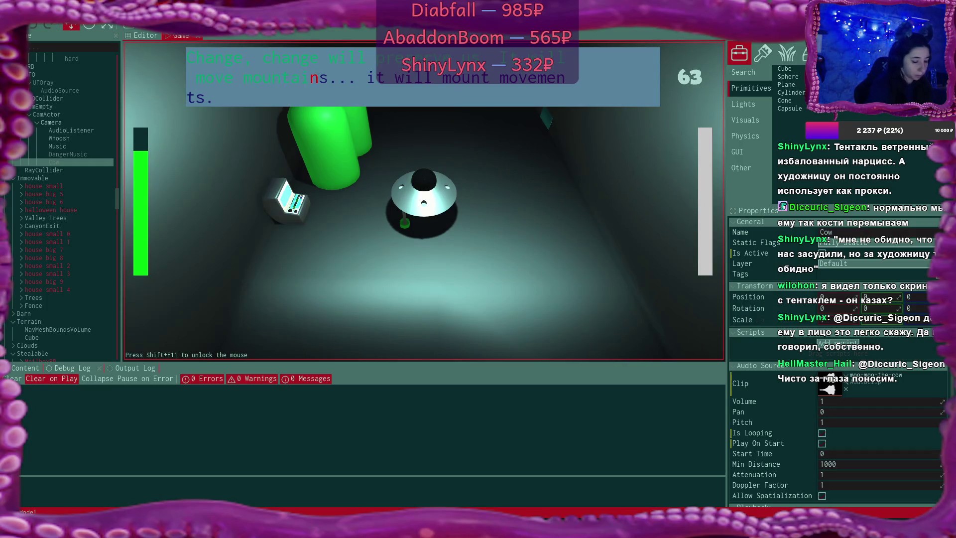
text(ns)
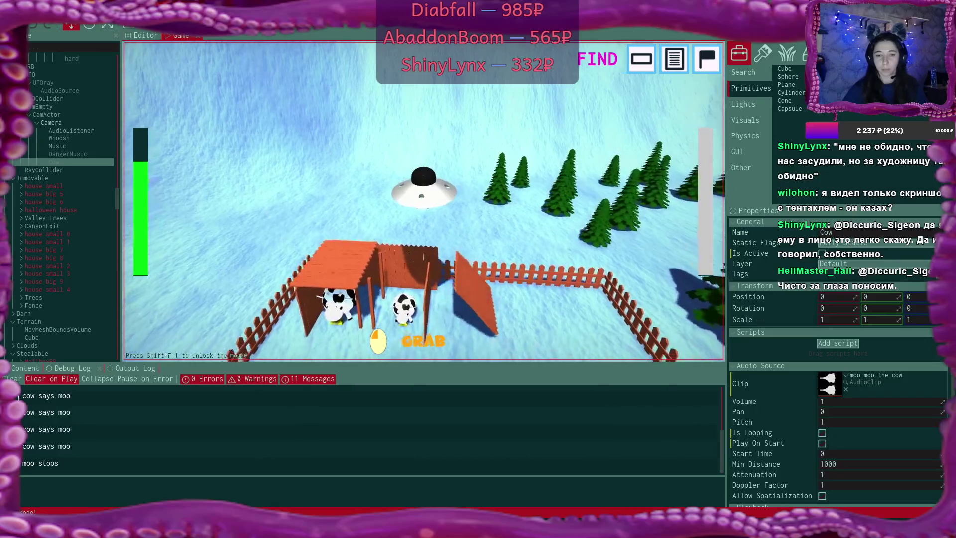
Grab the cow with the UFO's tractor beam using Space
key(space)
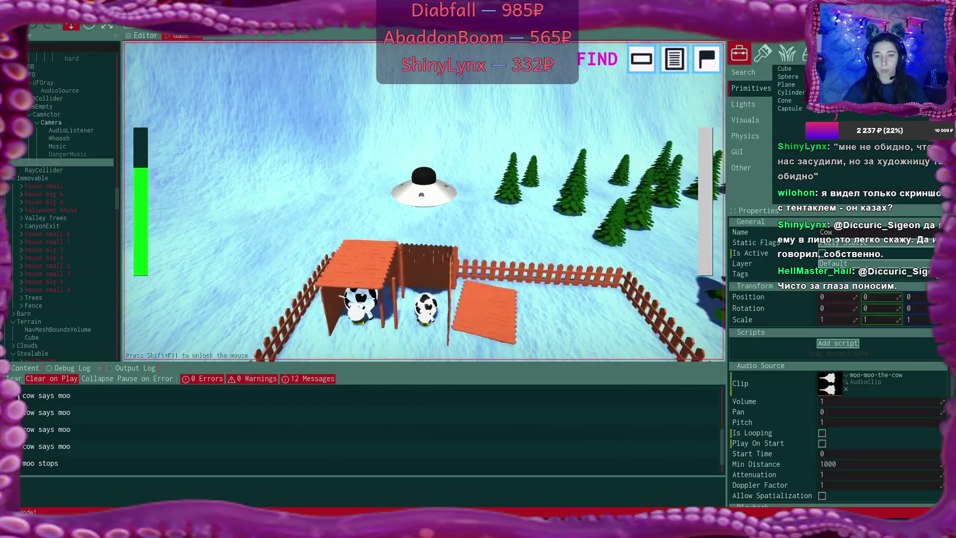
key(space)
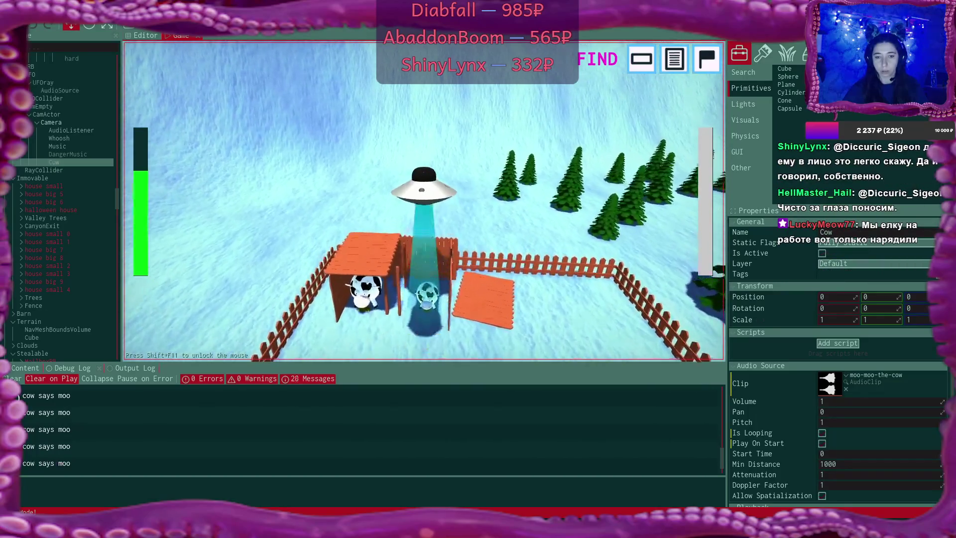
key(space)
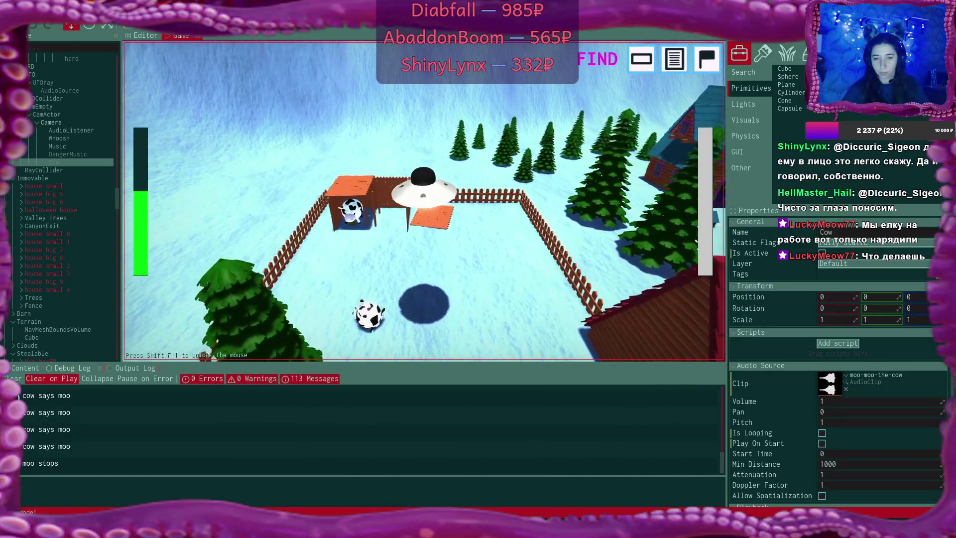
key(space)
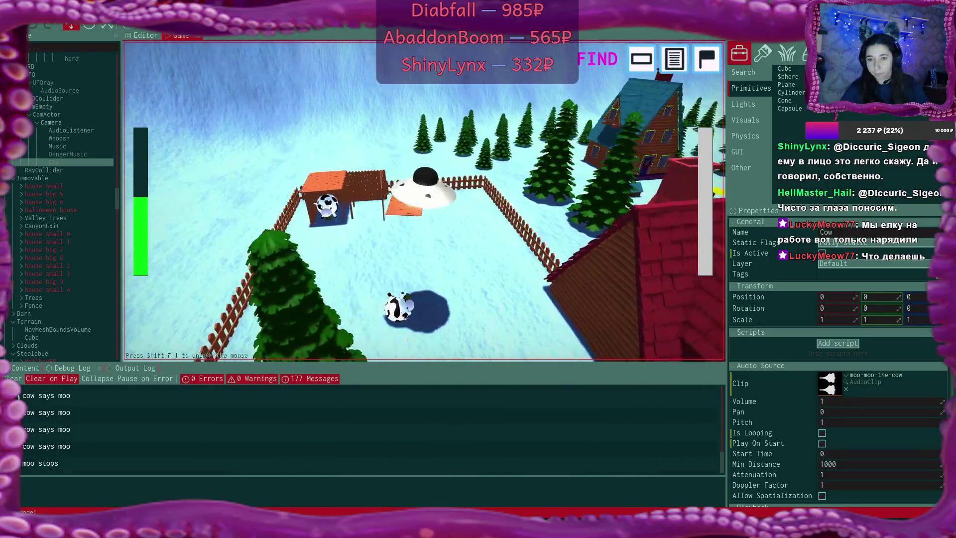
key(space)
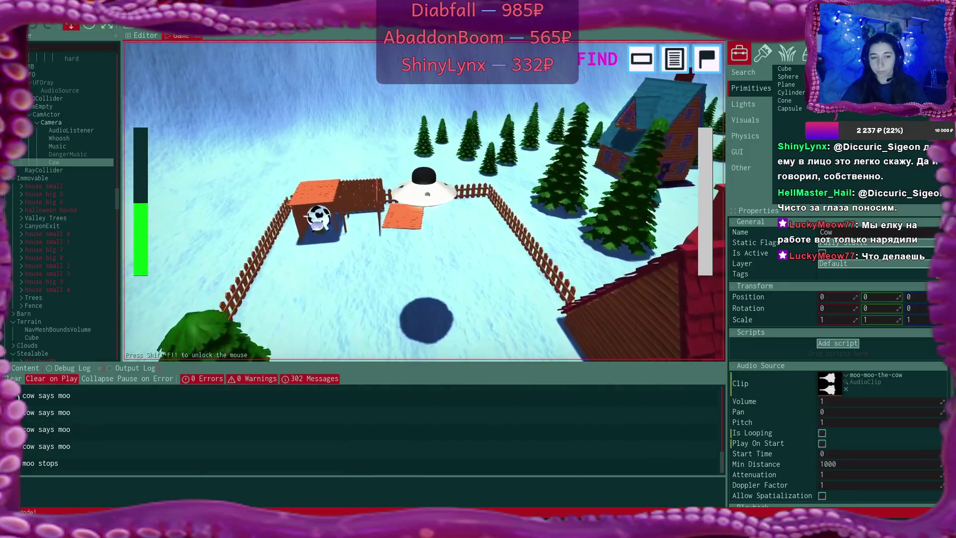
Fly the UFO forward with W over the snow and through the village
key(w)
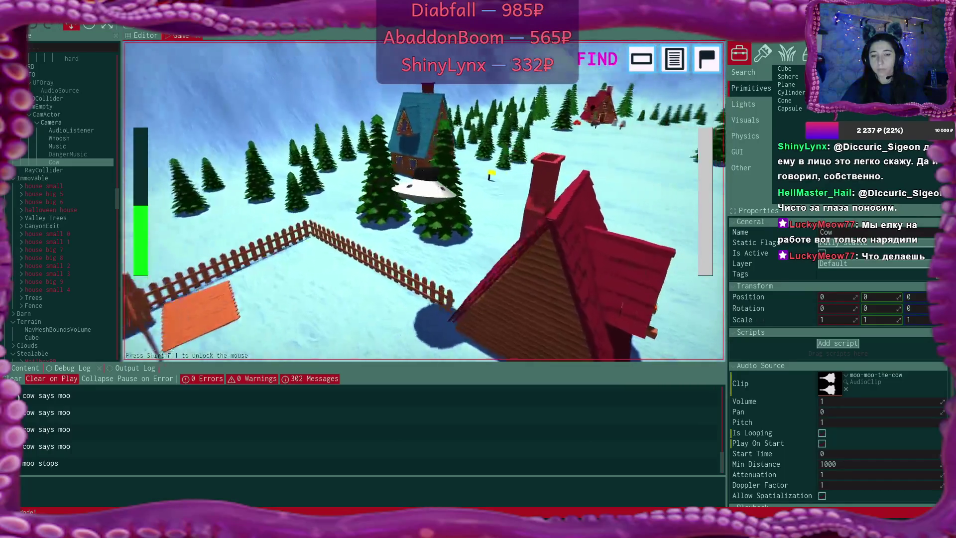
key(w)
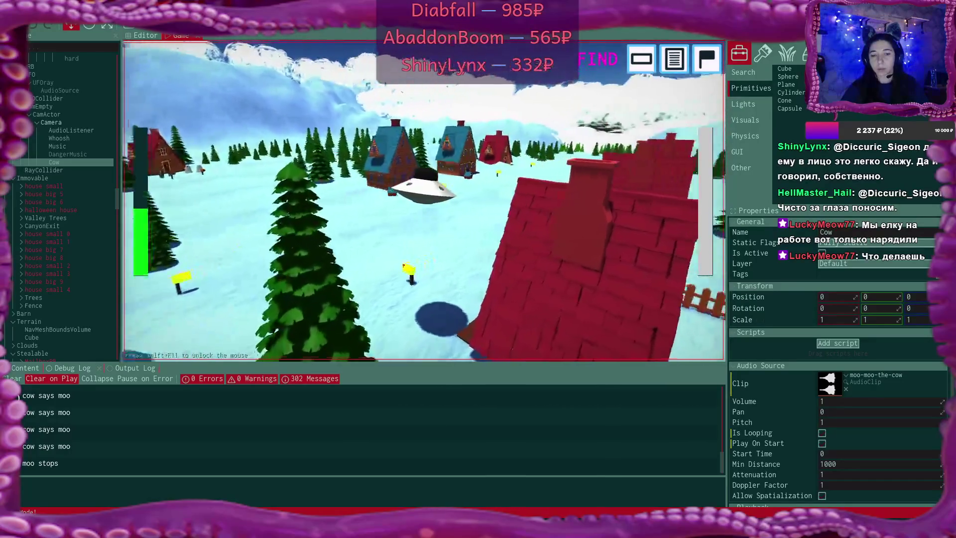
key(w)
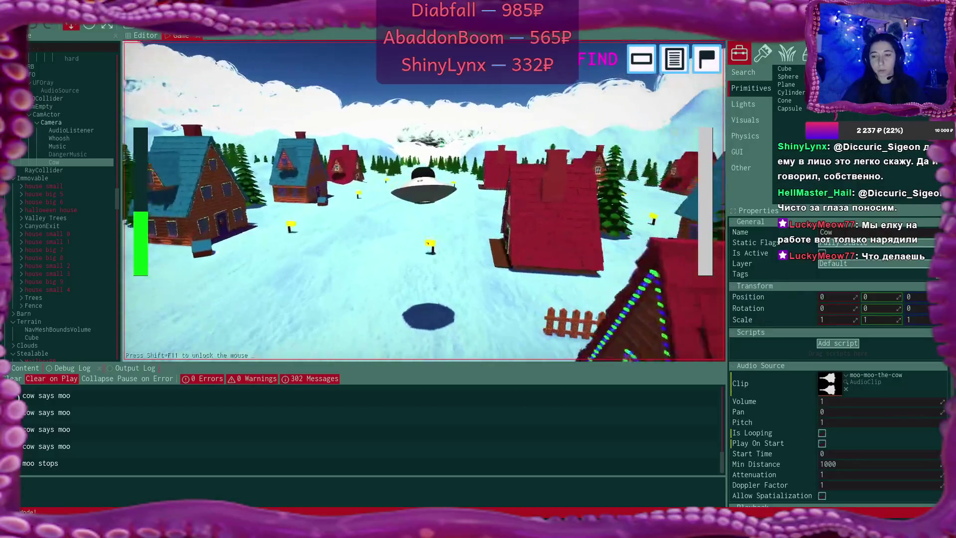
key(w)
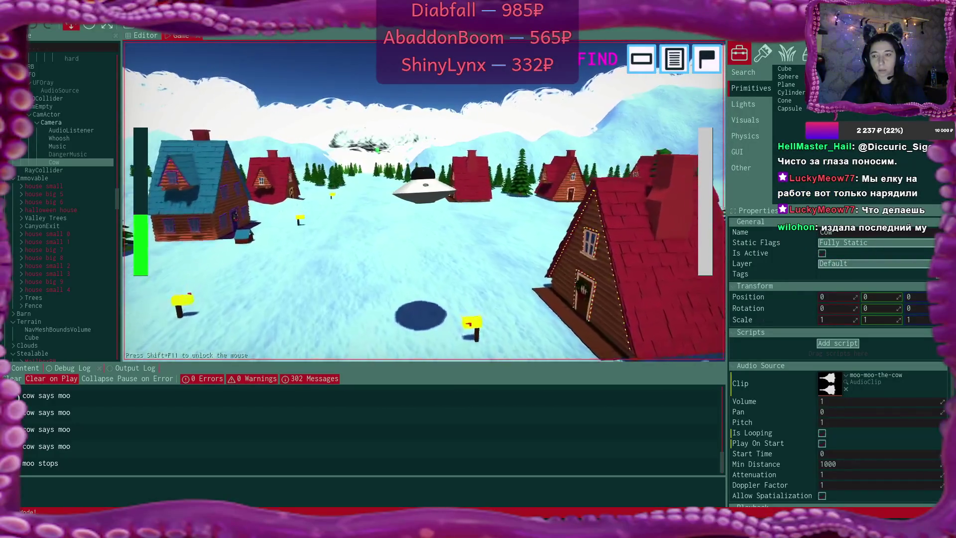
key(w)
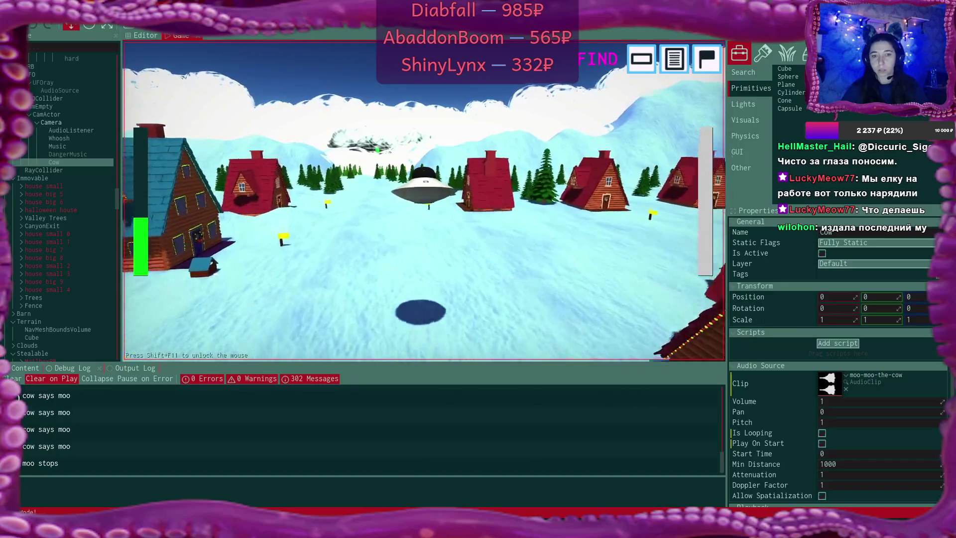
key(w)
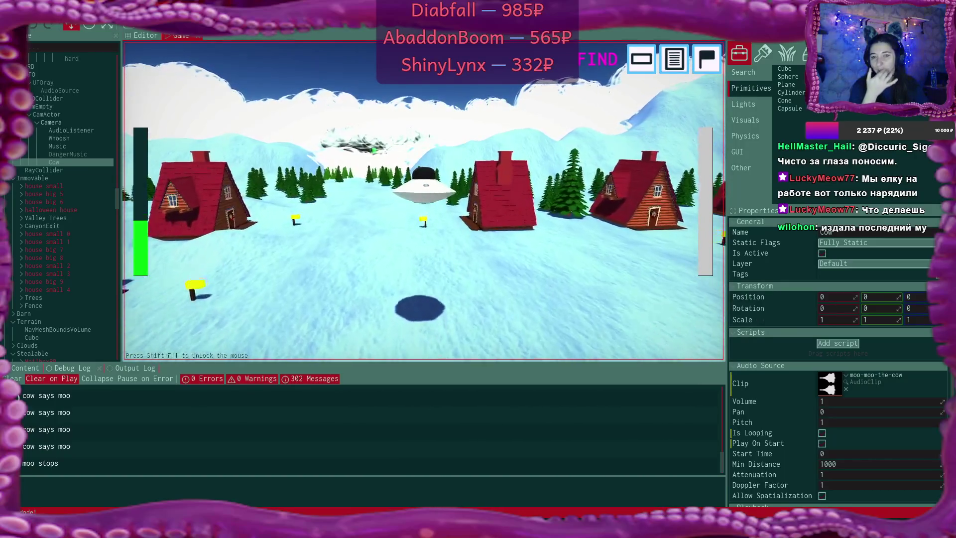
key(w)
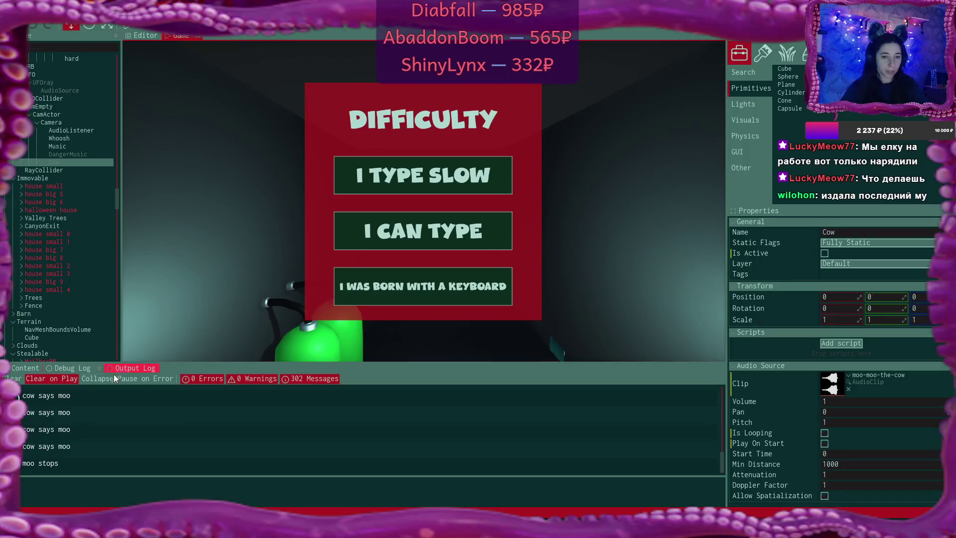
Select the latest 'cow says moo' Debug Log entry to see its source, then switch to the script code
click(85, 466)
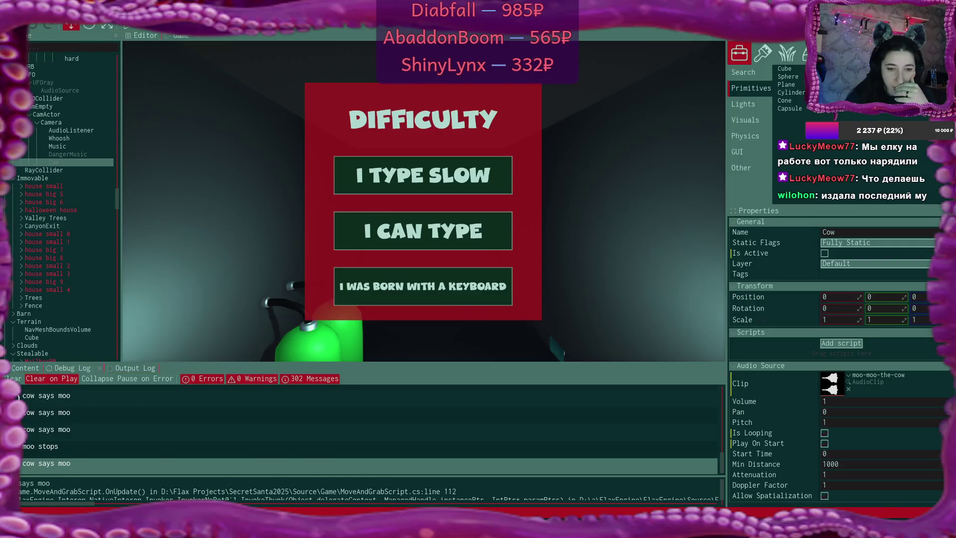
key(alt+Tab)
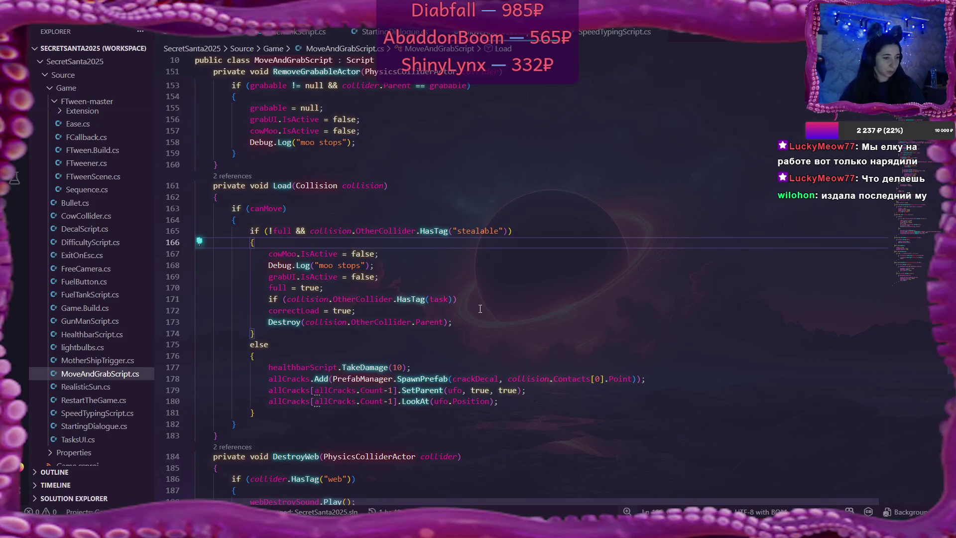
Scroll up to OnUpdate and put the cursor on line 112's Debug.Log("cow says moo")
scroll(413, 315, up, 2)
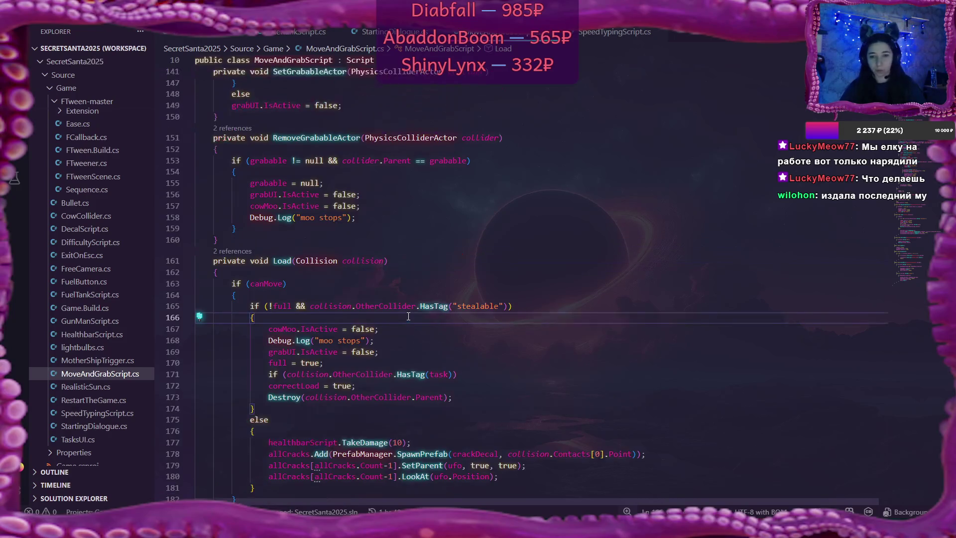
scroll(413, 316, up, 3)
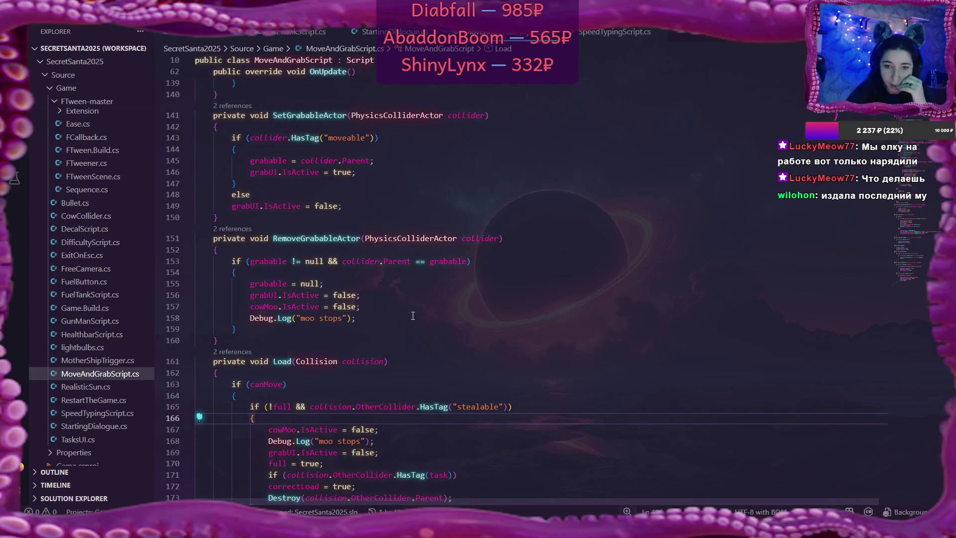
scroll(413, 316, up, 10)
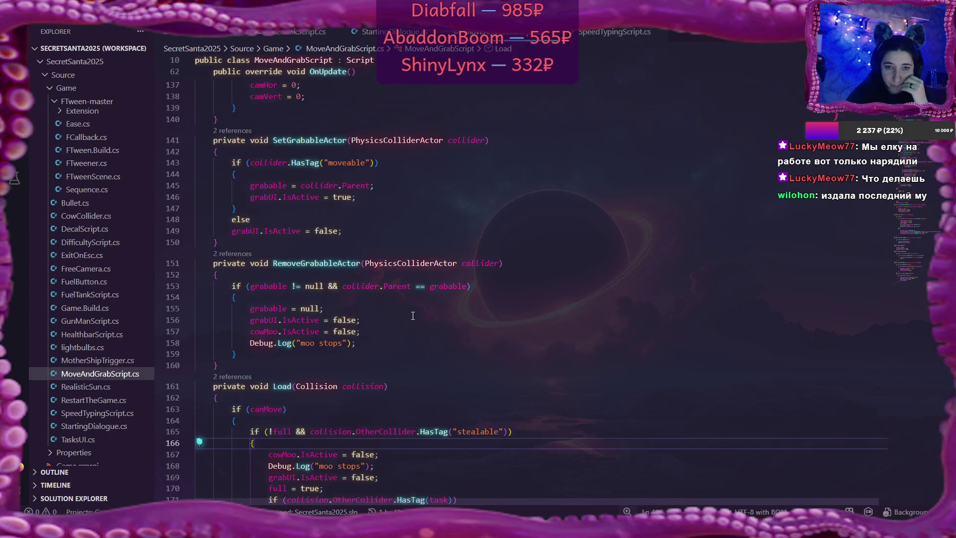
scroll(413, 315, up, 3)
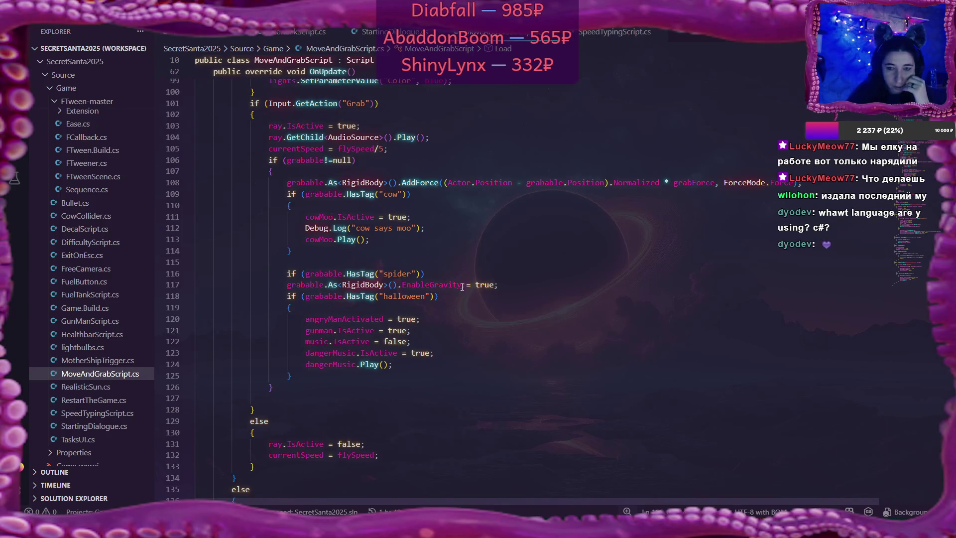
click(411, 228)
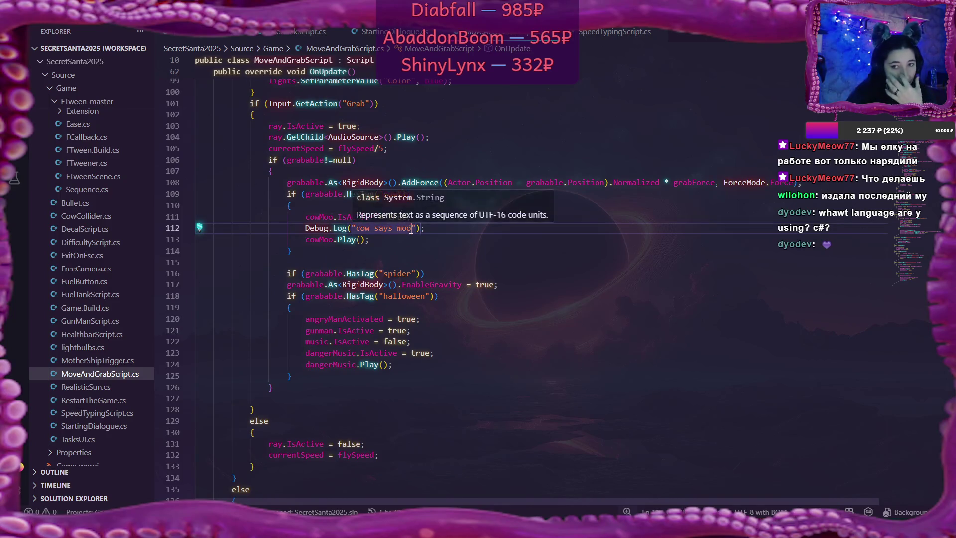
scroll(503, 287, up, 1)
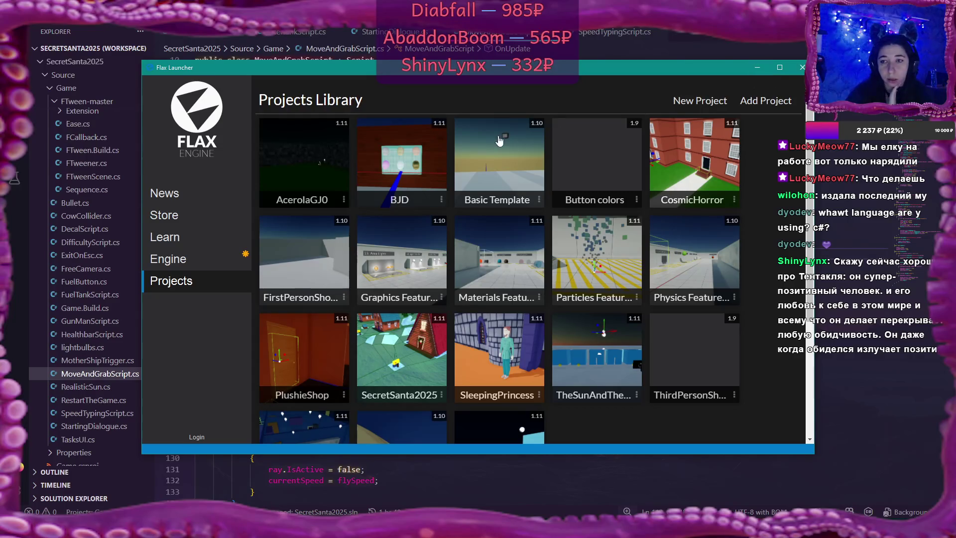
Minimize the Flax Launcher's Projects Library window
click(756, 68)
text(Debug.Log("cow says moo");)
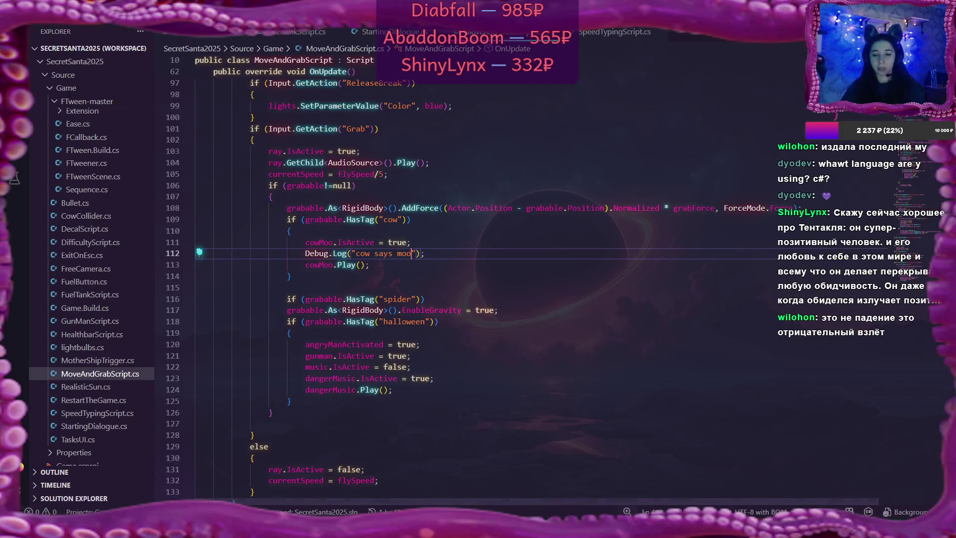
Back in Flax, double-click the 'cow says moo' log entry to open line 112 of MoveAndGrabScript.cs
key(alt+Tab)
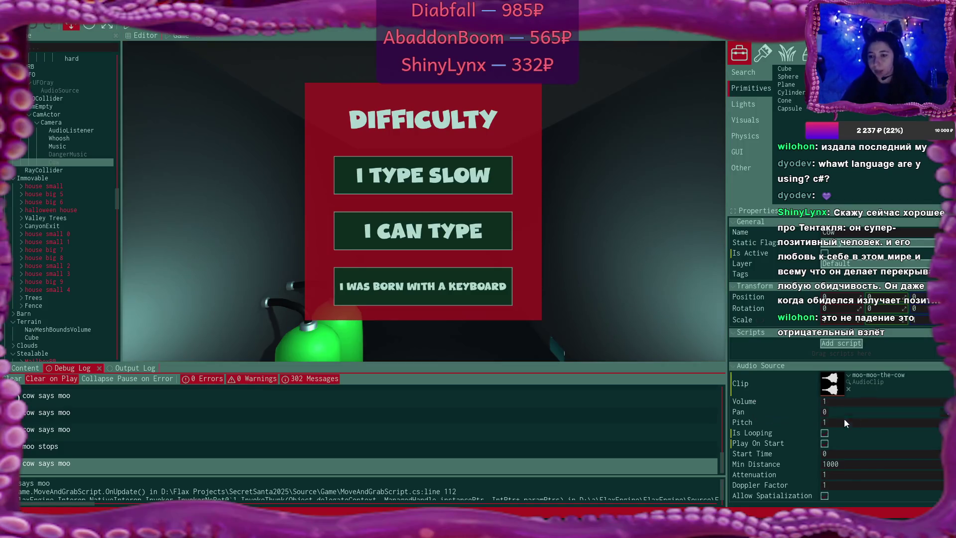
click(922, 429)
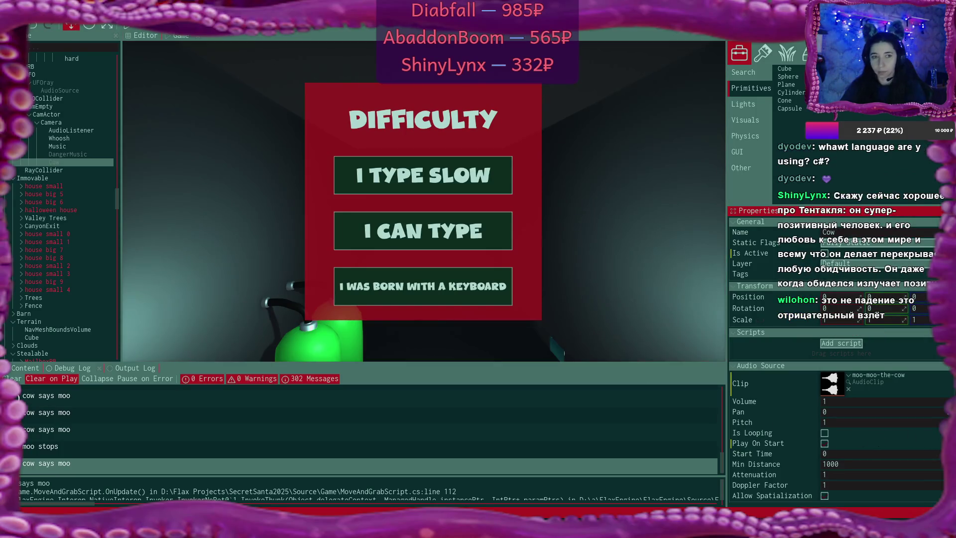
double_click(398, 429)
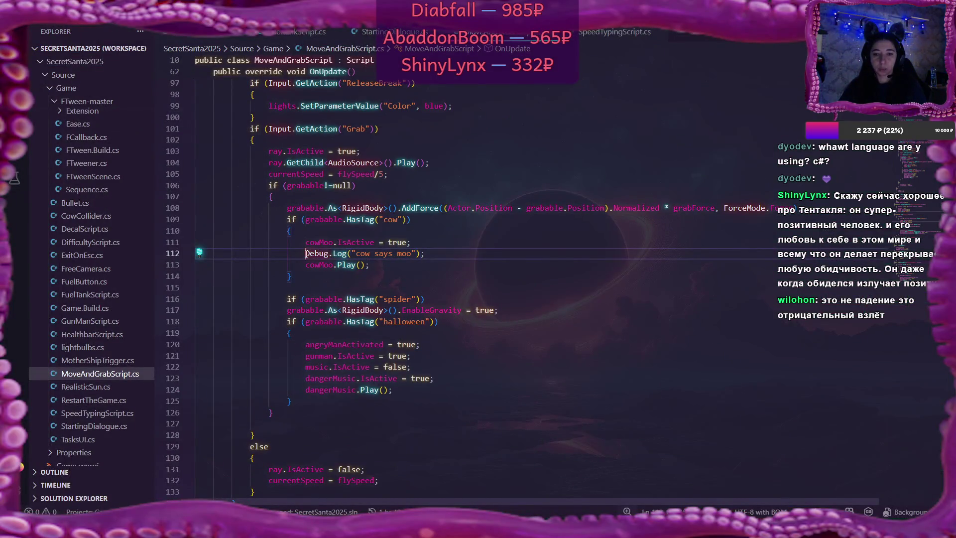
Delete the Debug.Log("cow says moo") line and the 'cowMoo.IsActive = true;' statement
drag(305, 254, 429, 254)
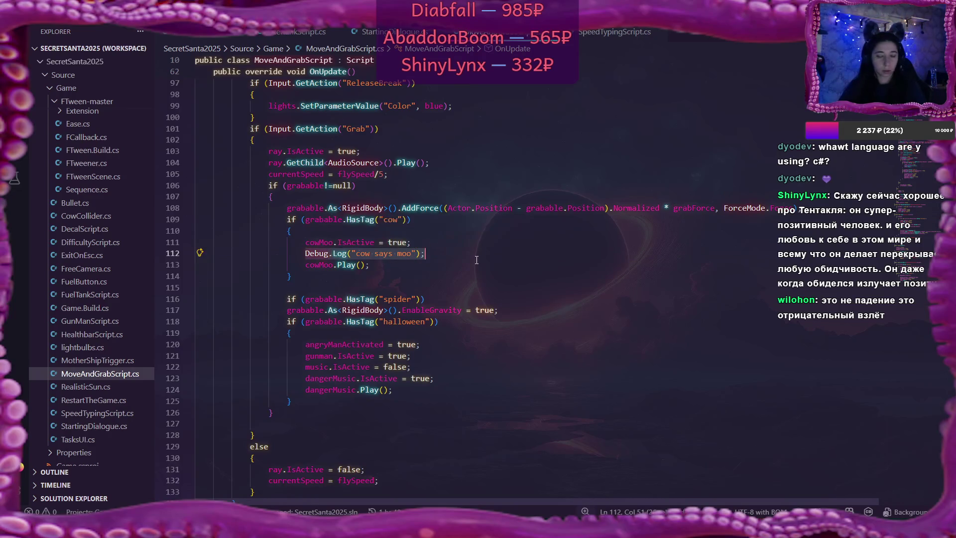
key(BackSpace)
key(BackSpace)
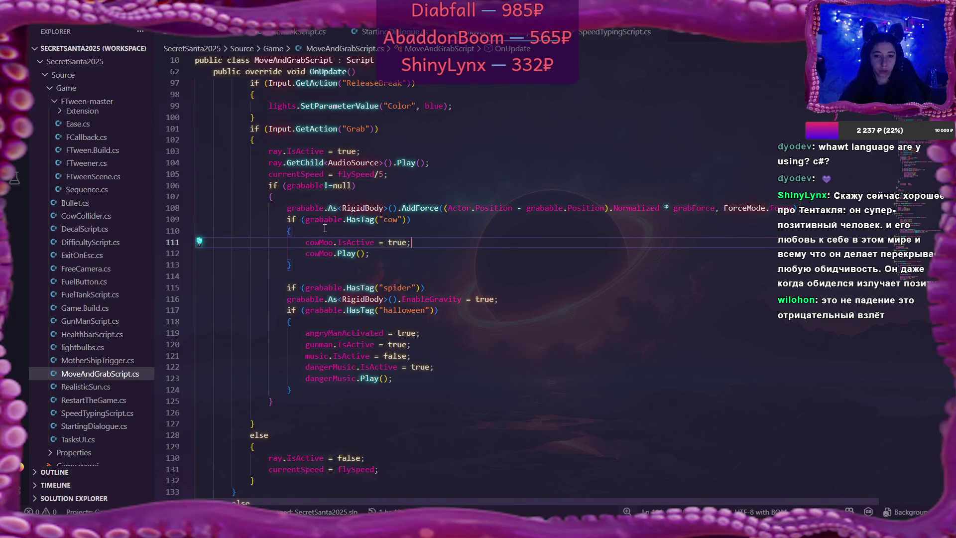
key(alt+Tab)
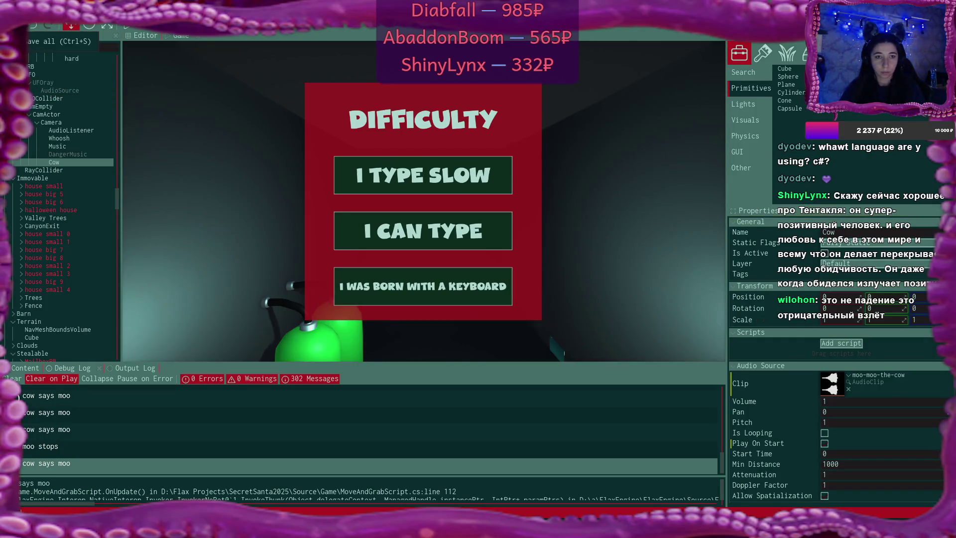
double_click(442, 422)
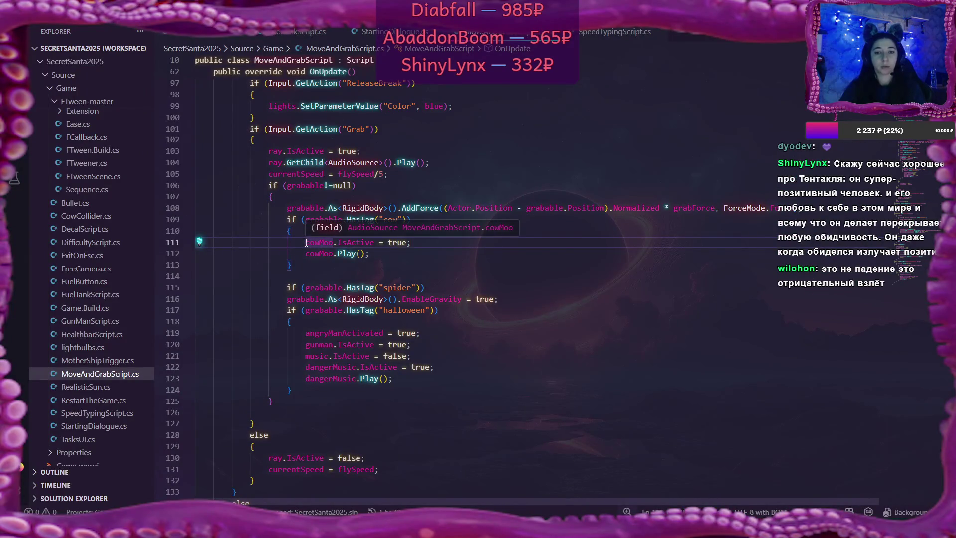
drag(306, 243, 412, 242)
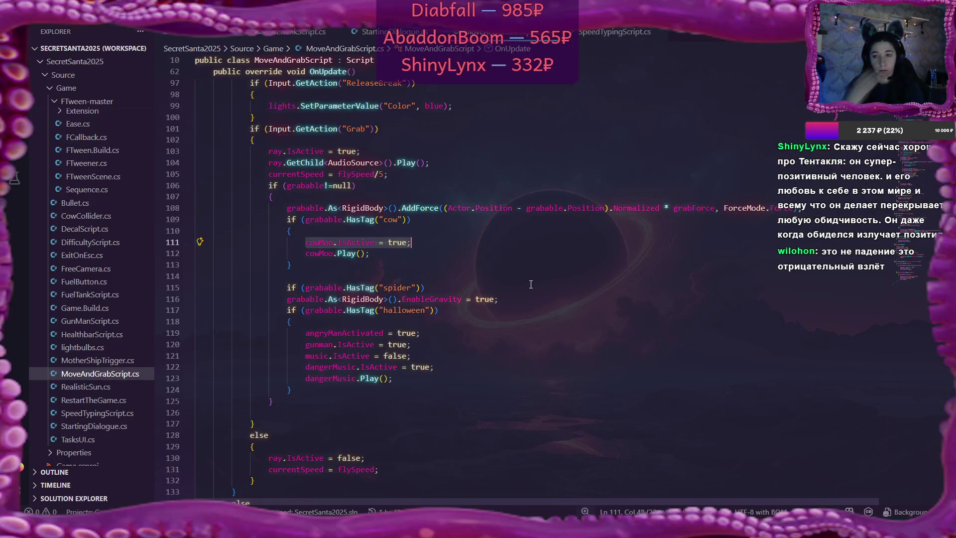
key(Delete)
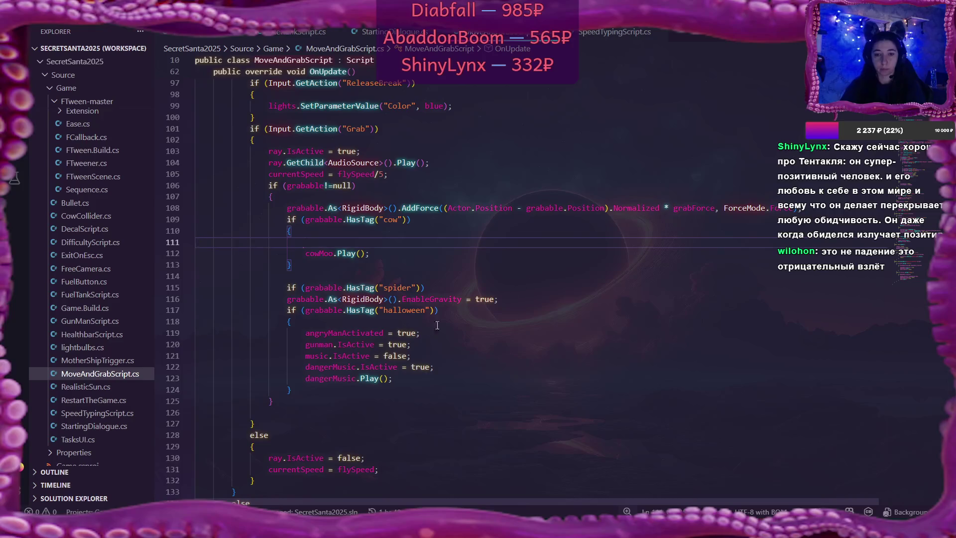
scroll(538, 343, up, 1)
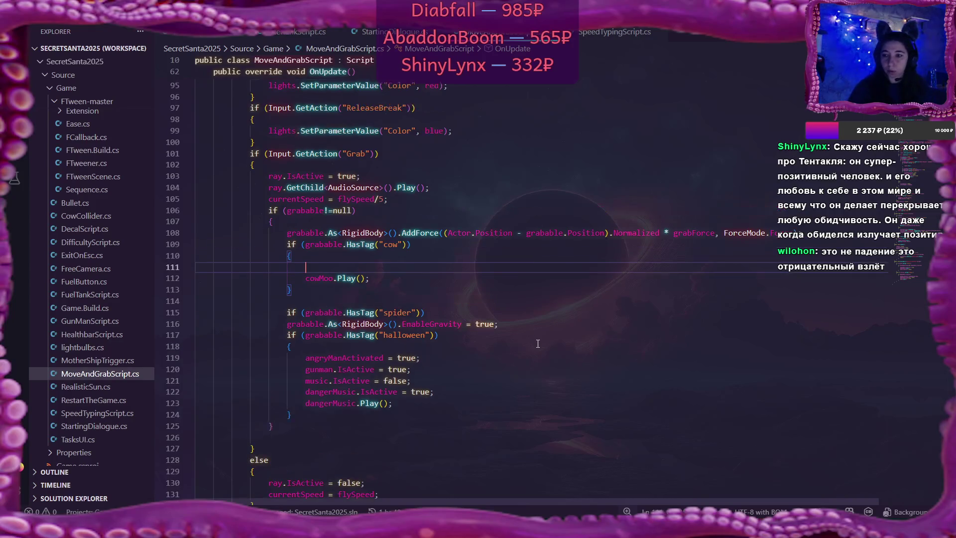
Write if (!cowMoo.IsActuallyPlaying) on line 111 above the cowMoo.Play() call
text(if ()
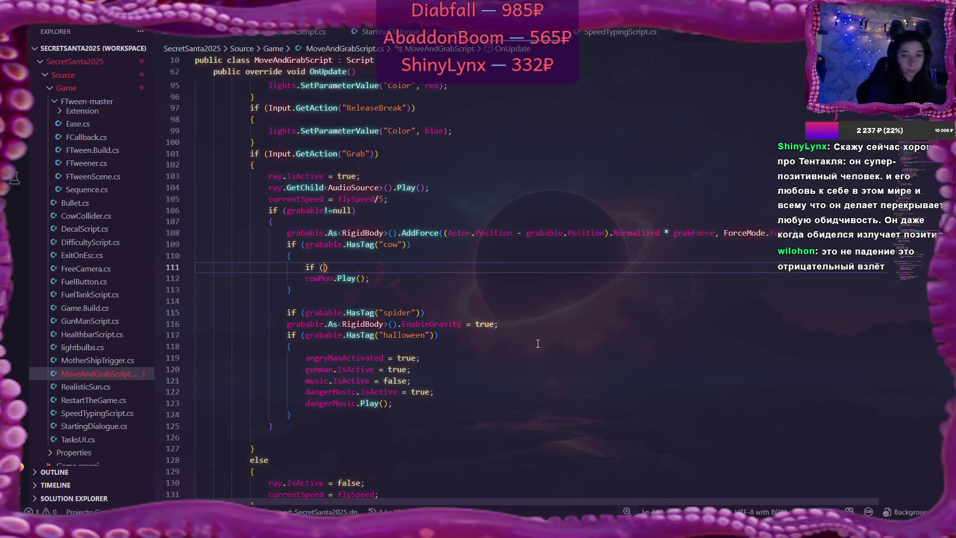
text(co)
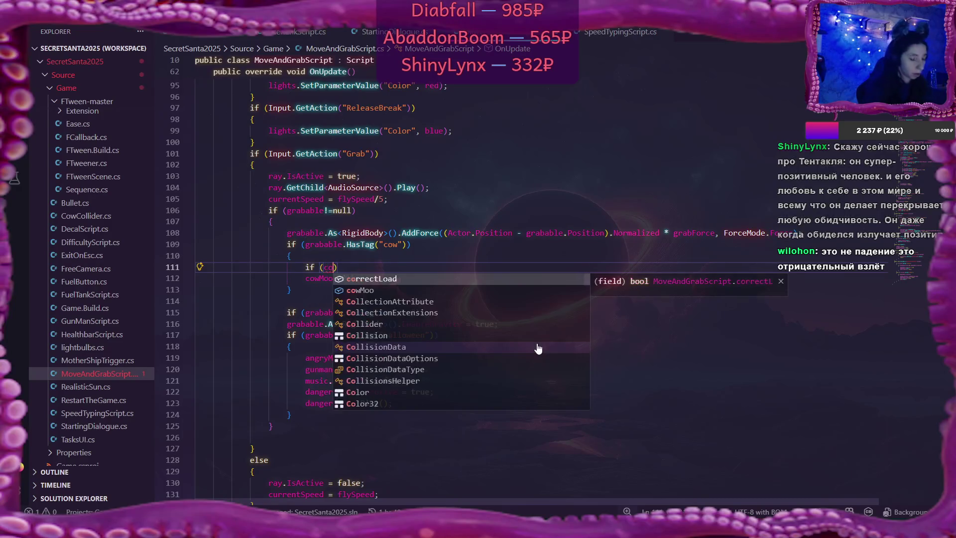
text(w)
key(Tab)
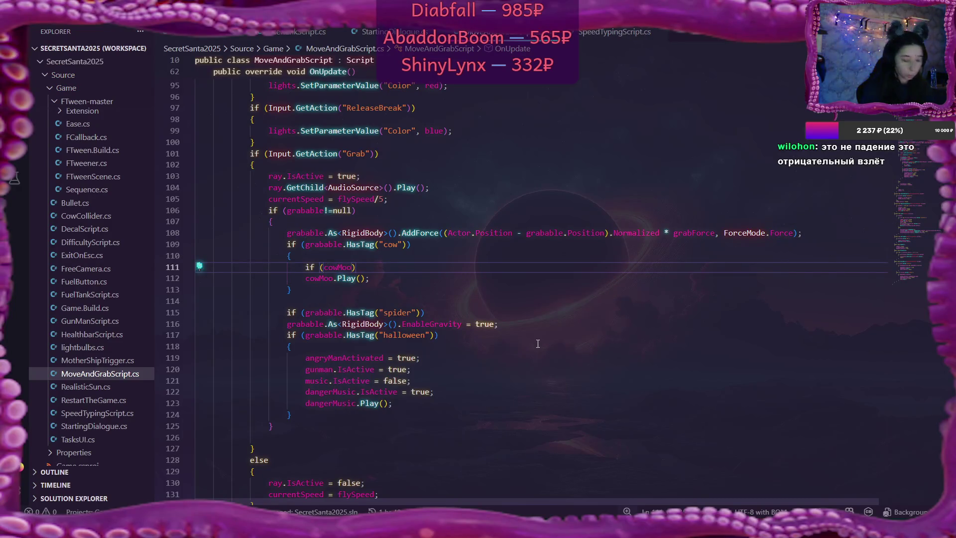
text(.)
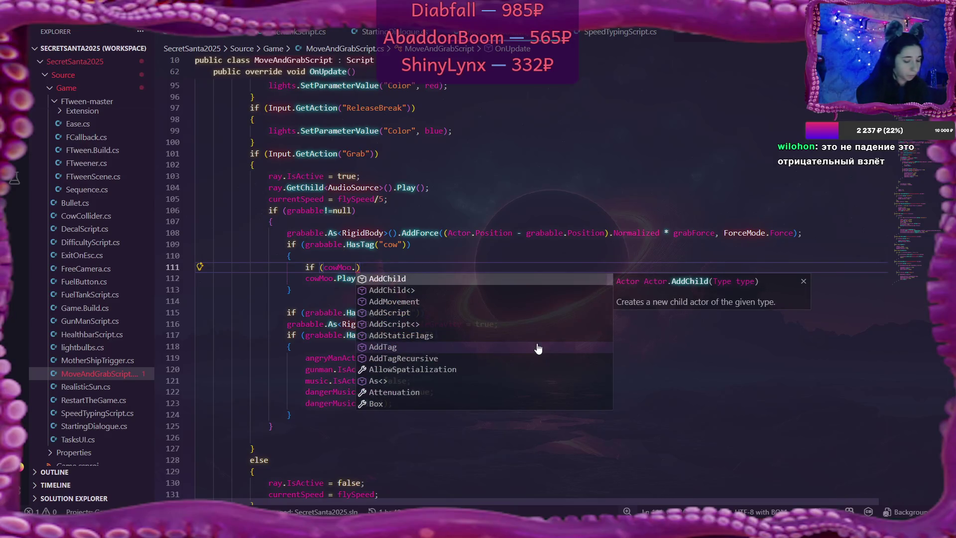
text(IsActuallyPlaying)
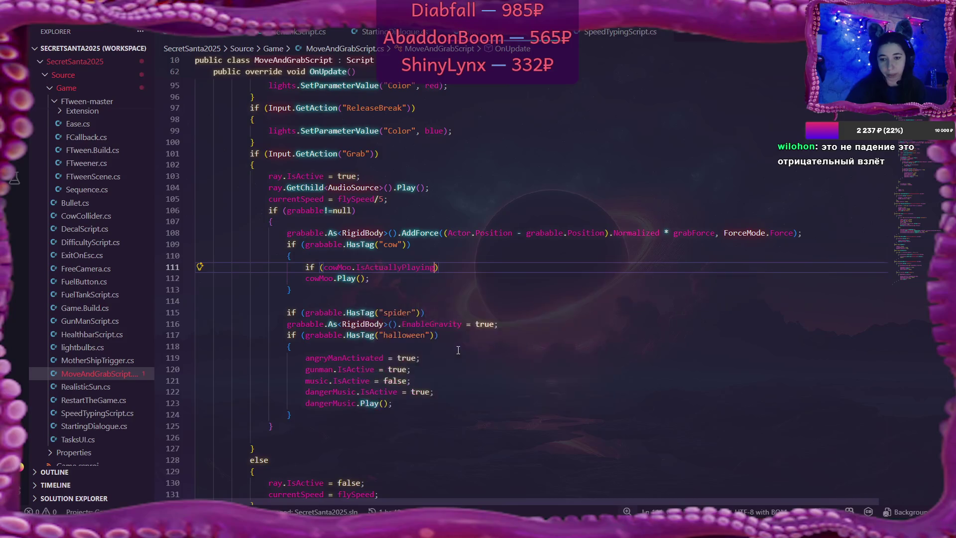
click(465, 348)
click(322, 266)
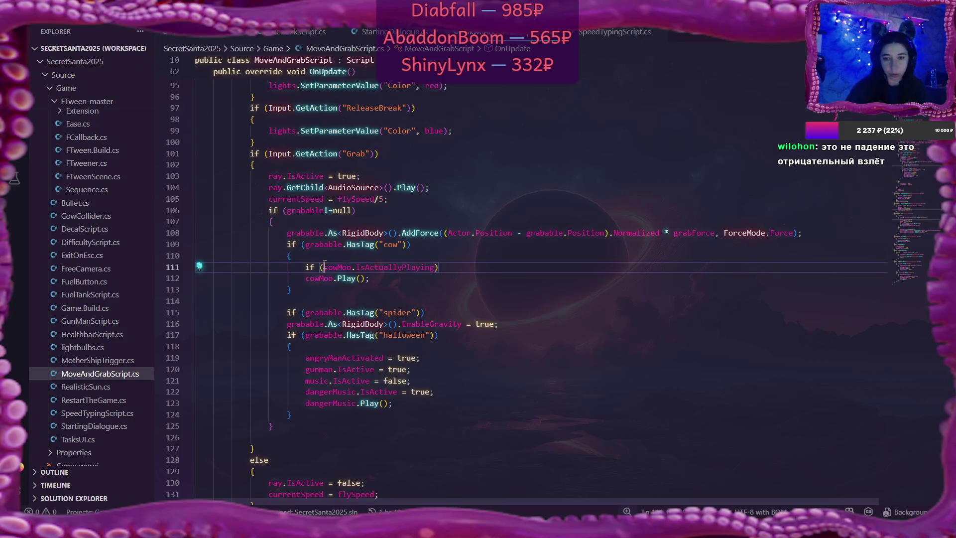
text(!)
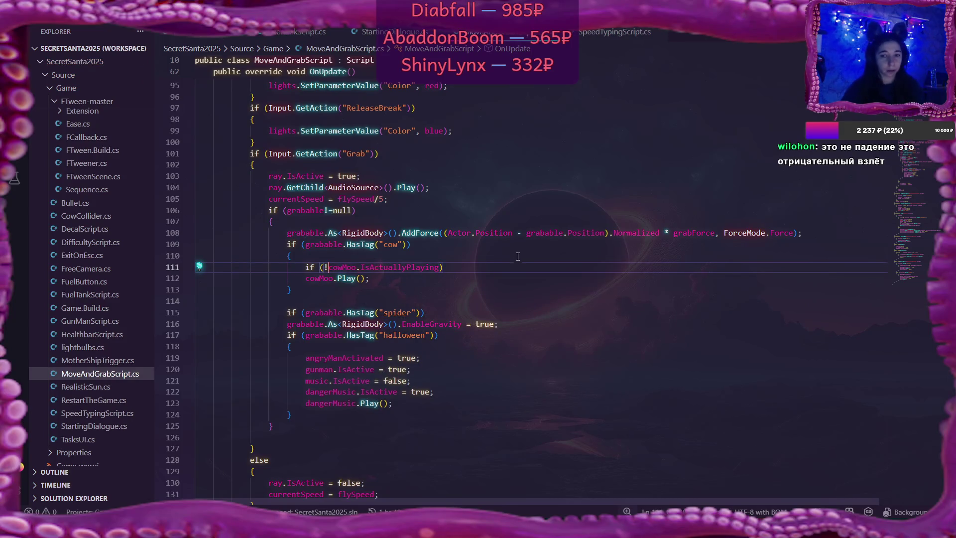
Review the new guard by selecting cowMoo on line 112 and the check on line 111
click(410, 284)
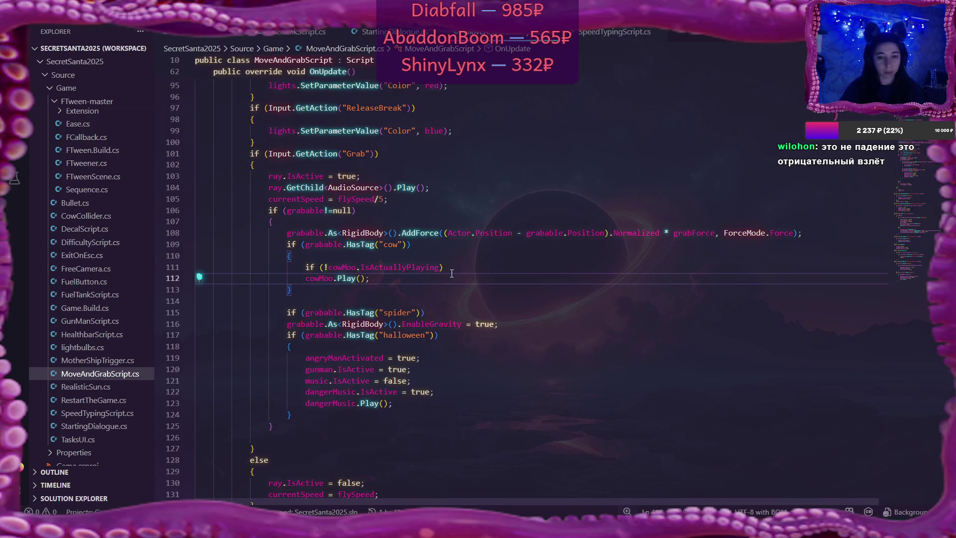
double_click(310, 277)
drag(305, 267, 445, 268)
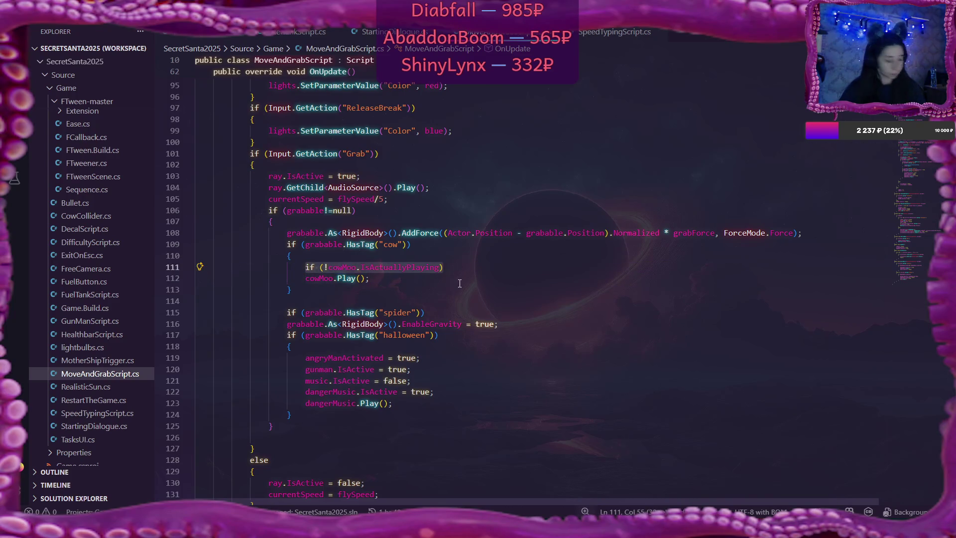
key(ctrl+u)
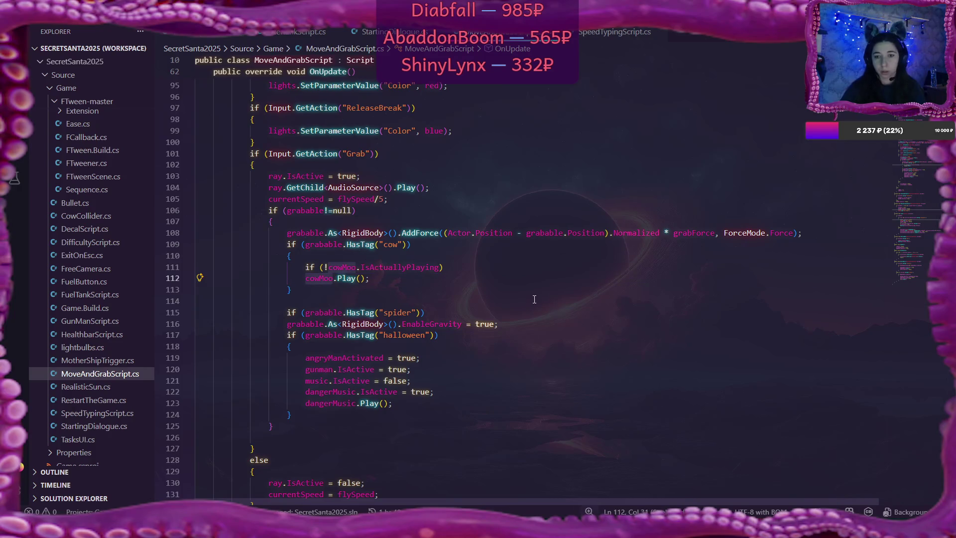
Delete the cowMoo.IsActive = false and "moo stops" log lines in RemoveGrabableActor, plus the blank line
scroll(534, 299, down, 2)
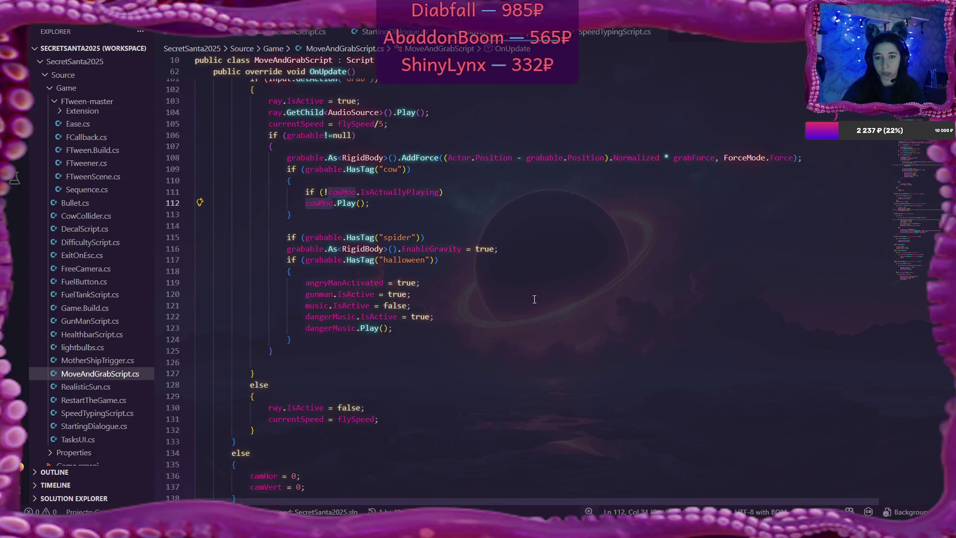
scroll(534, 299, down, 11)
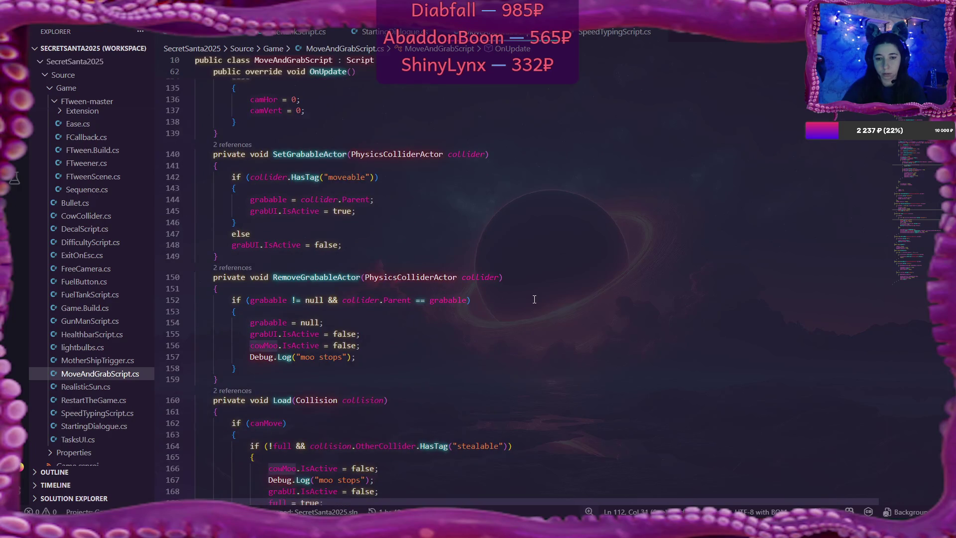
scroll(534, 299, down, 2)
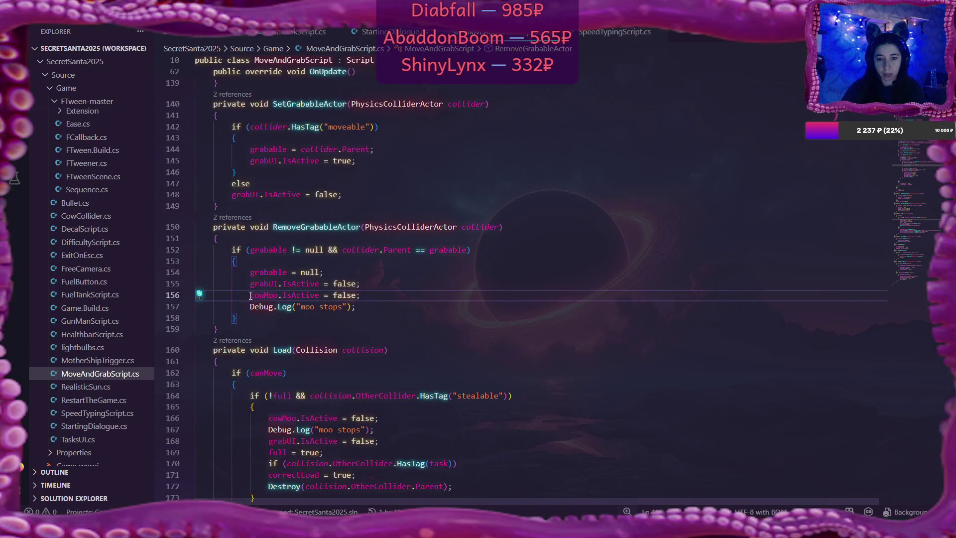
drag(254, 295, 360, 303)
key(BackSpace)
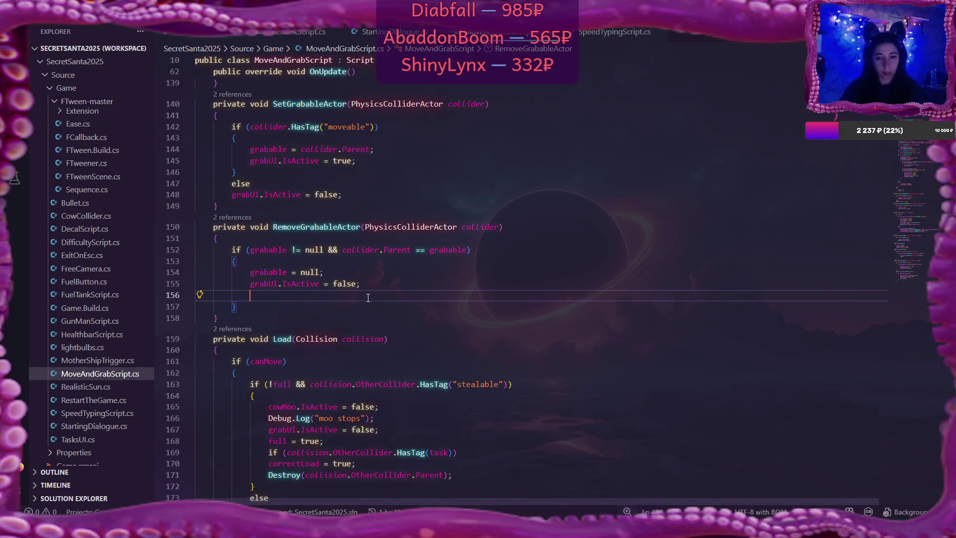
click(363, 284)
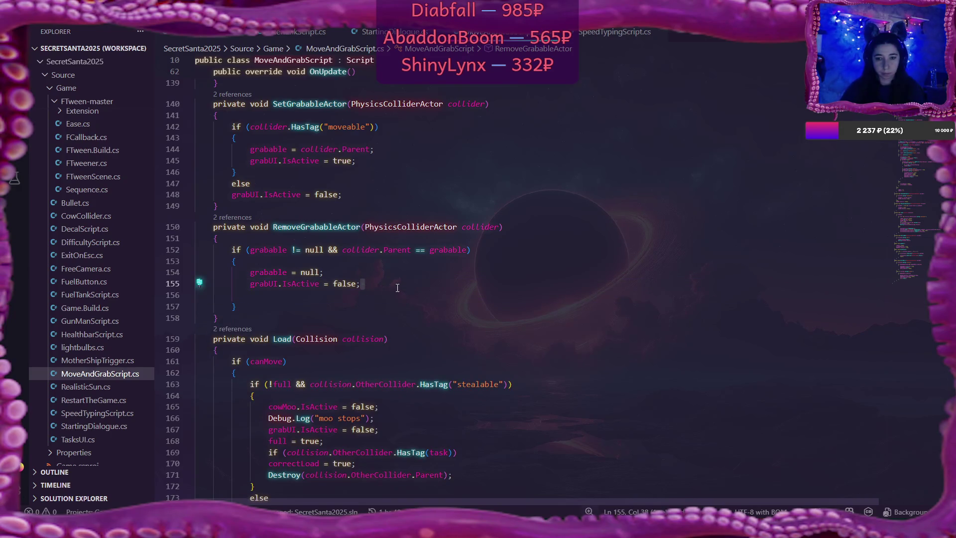
key(Delete)
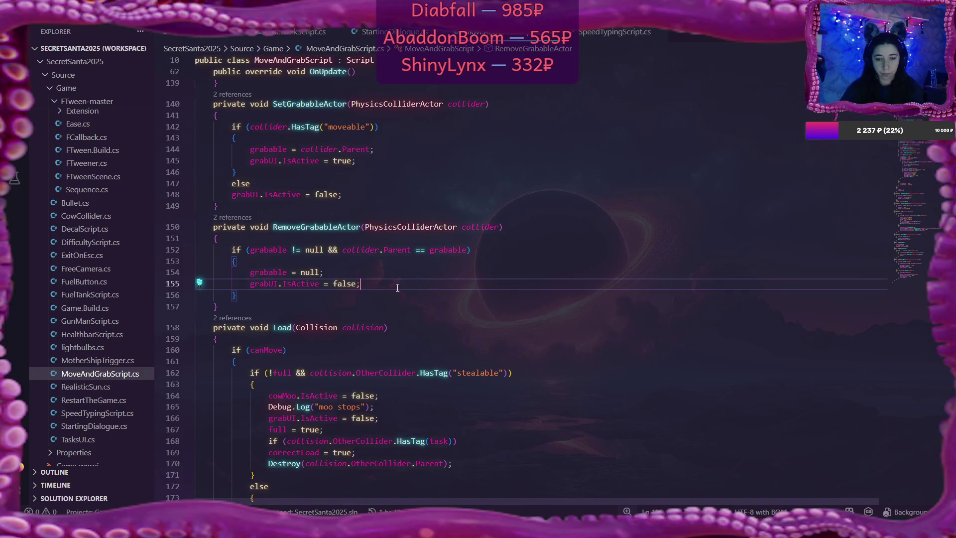
Delete the same cowMoo and "moo stops" log lines in Load, plus the leftover blank line
scroll(398, 287, down, 1)
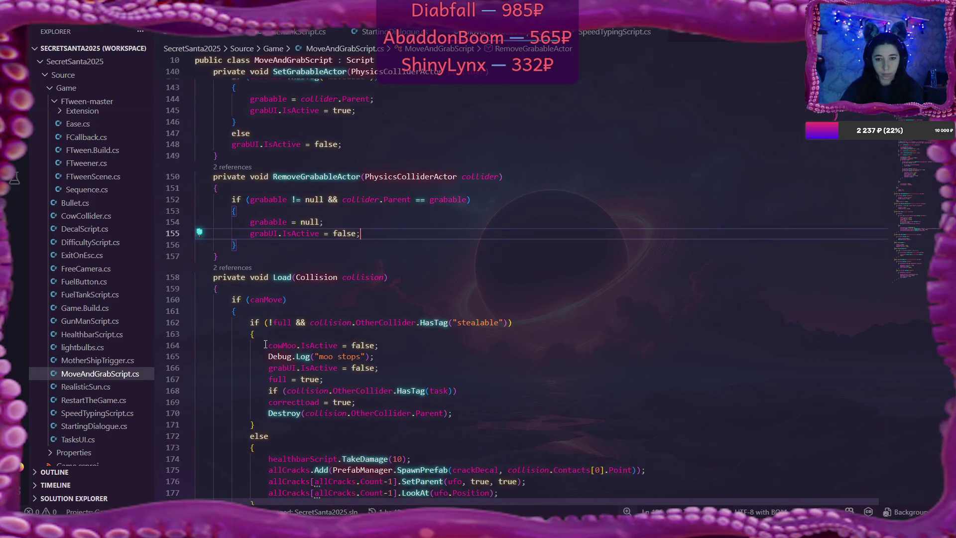
drag(268, 345, 381, 356)
key(BackSpace)
click(298, 334)
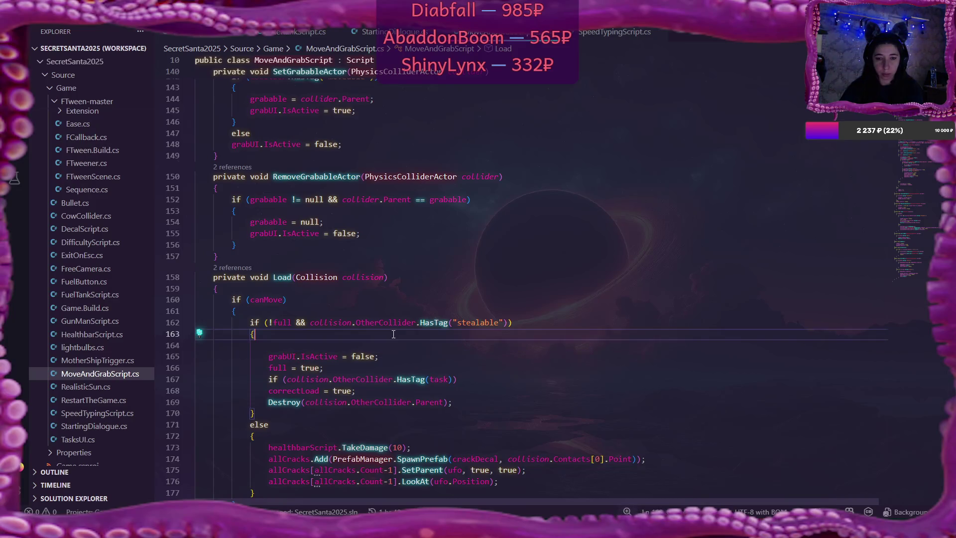
key(Delete)
Look over the script again, including line 112, then return to the Flax editor
scroll(451, 335, down, 2)
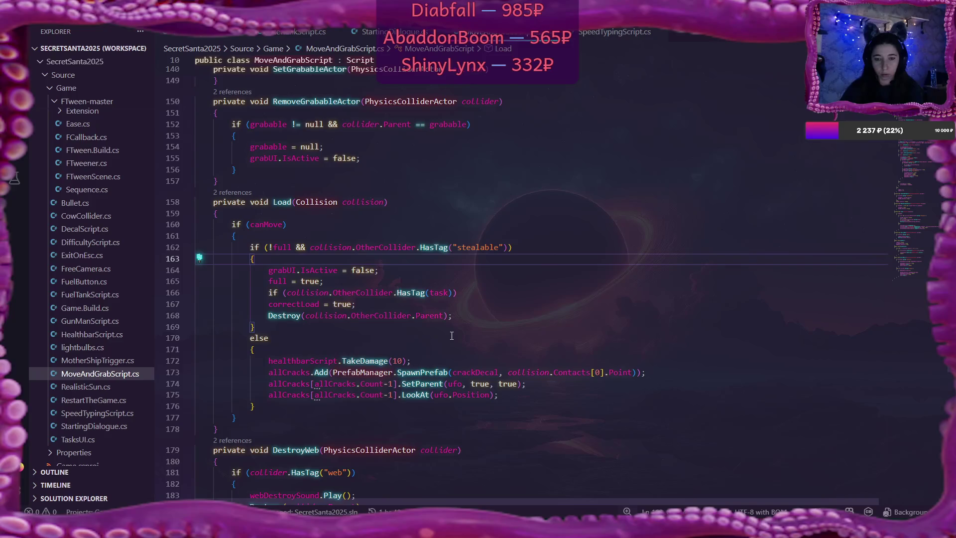
scroll(452, 336, down, 1)
scroll(451, 336, up, 20)
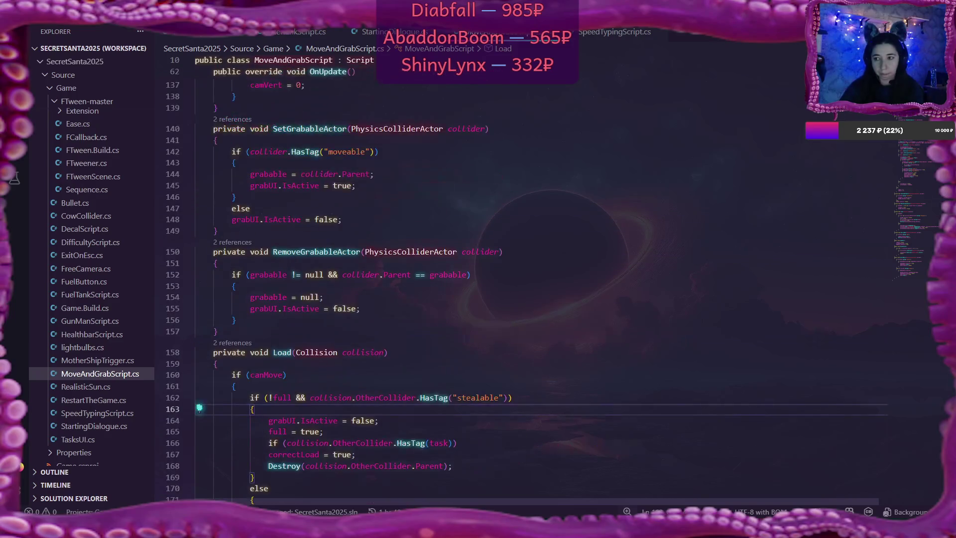
scroll(480, 292, down, 4)
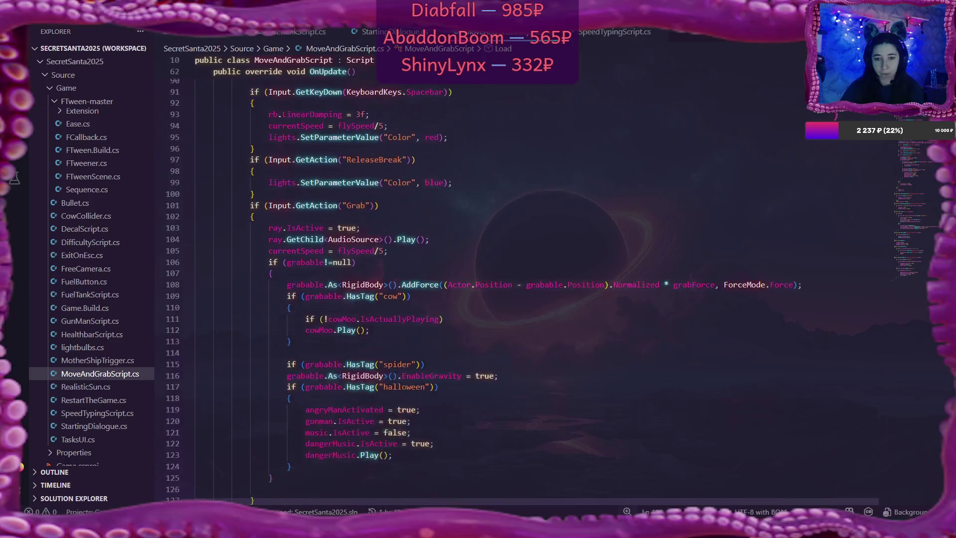
click(333, 300)
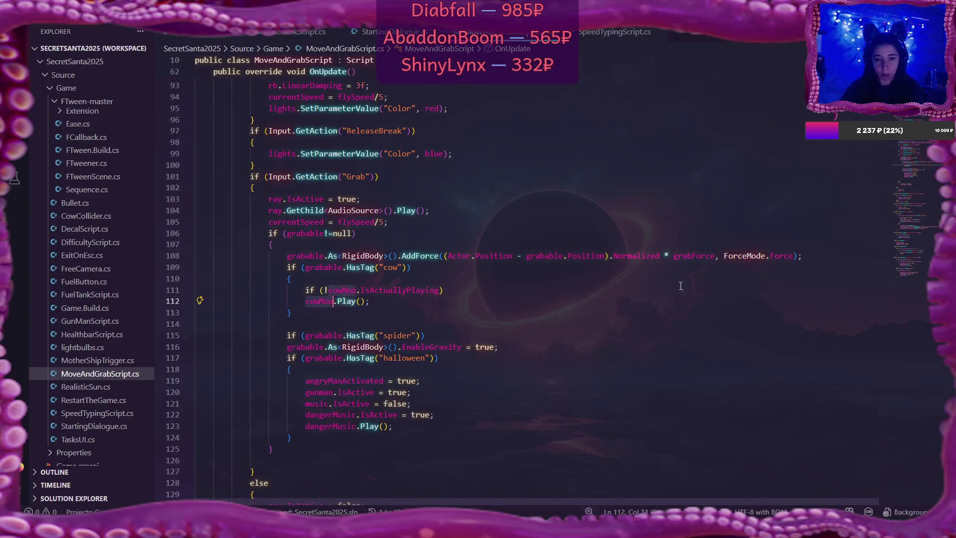
scroll(333, 300, down, 6)
scroll(715, 292, down, 20)
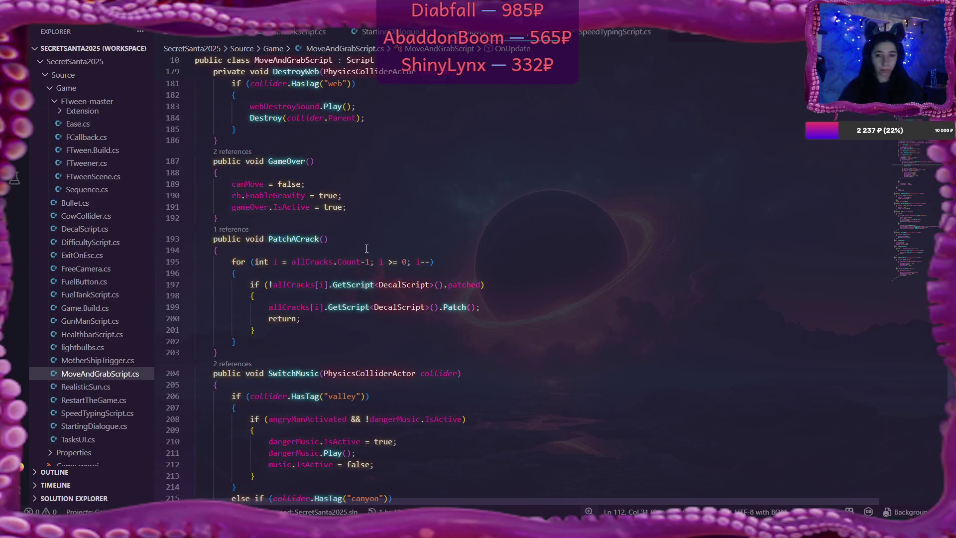
key(alt+Tab)
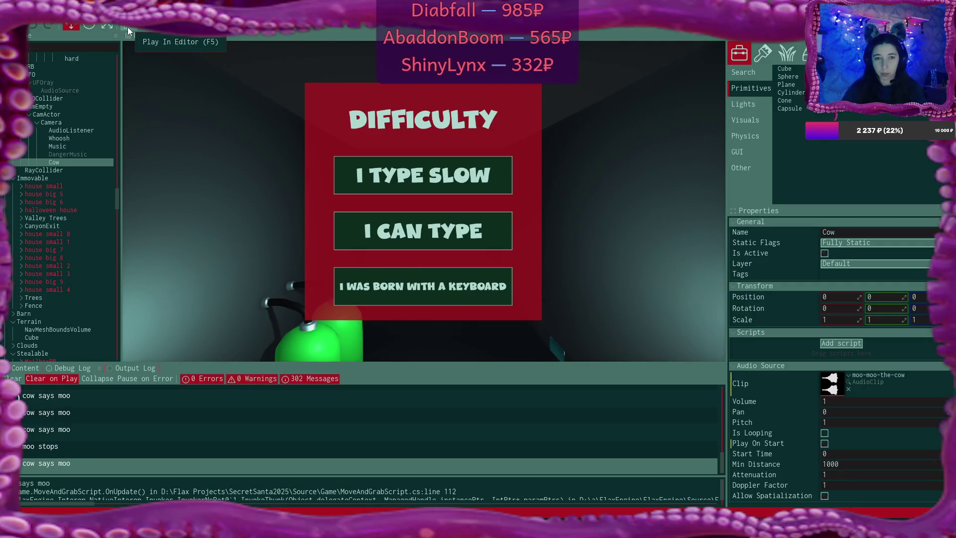
double_click(507, 486)
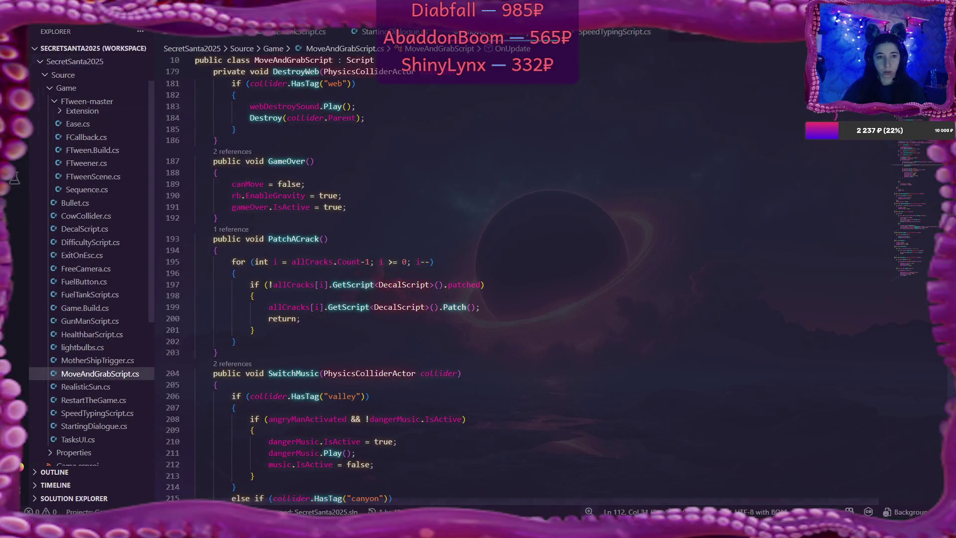
key(ctrl+shift+f)
Search the workspace for Debug.Log and collapse the FTweener.cs and FCallback.cs results
click(92, 57)
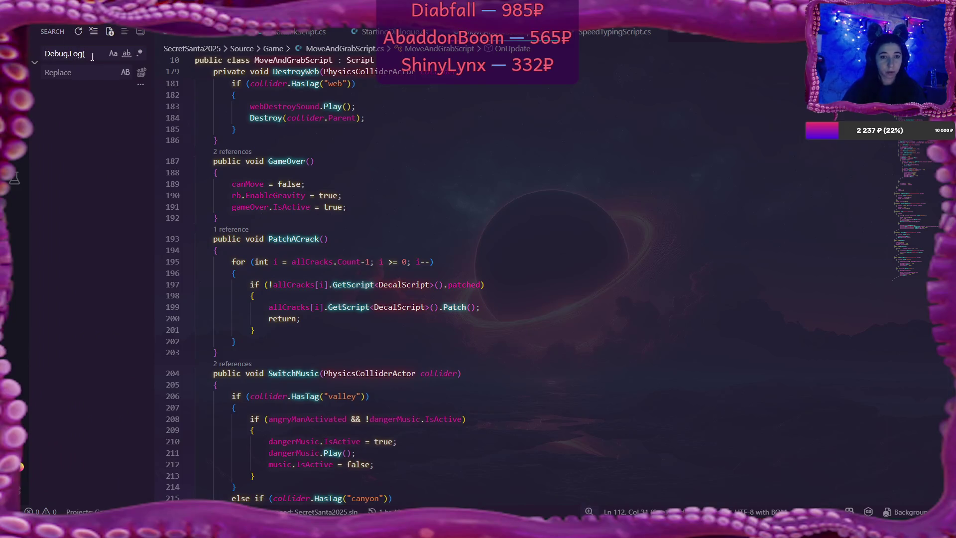
key(BackSpace)
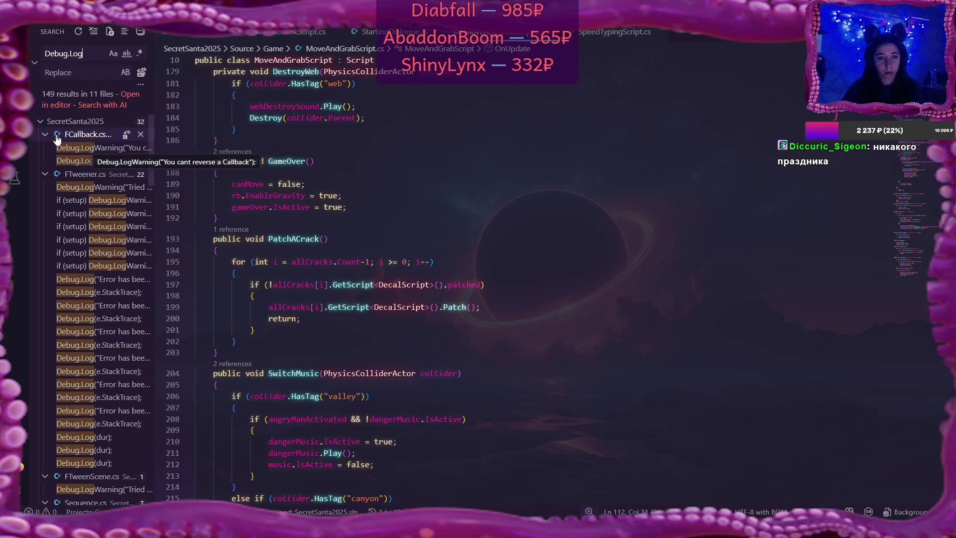
click(45, 174)
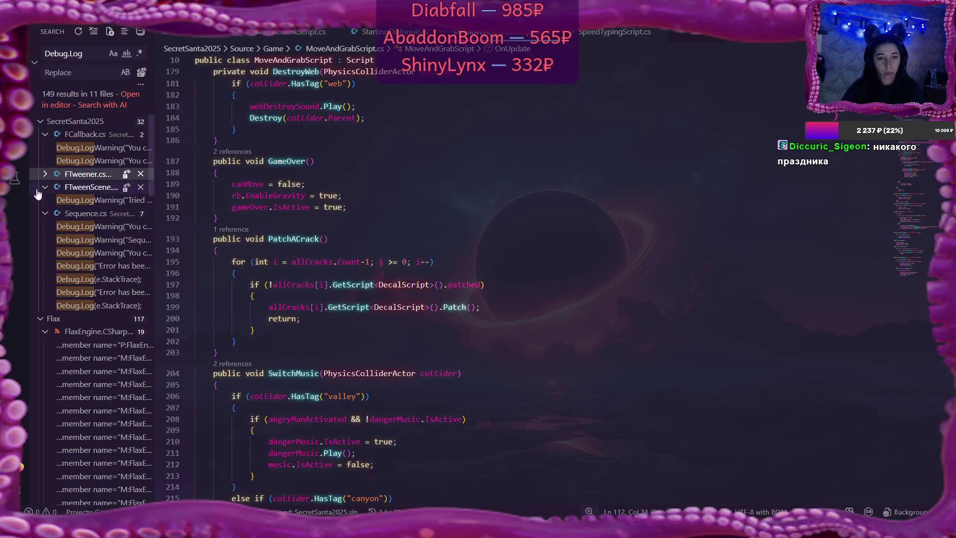
click(45, 134)
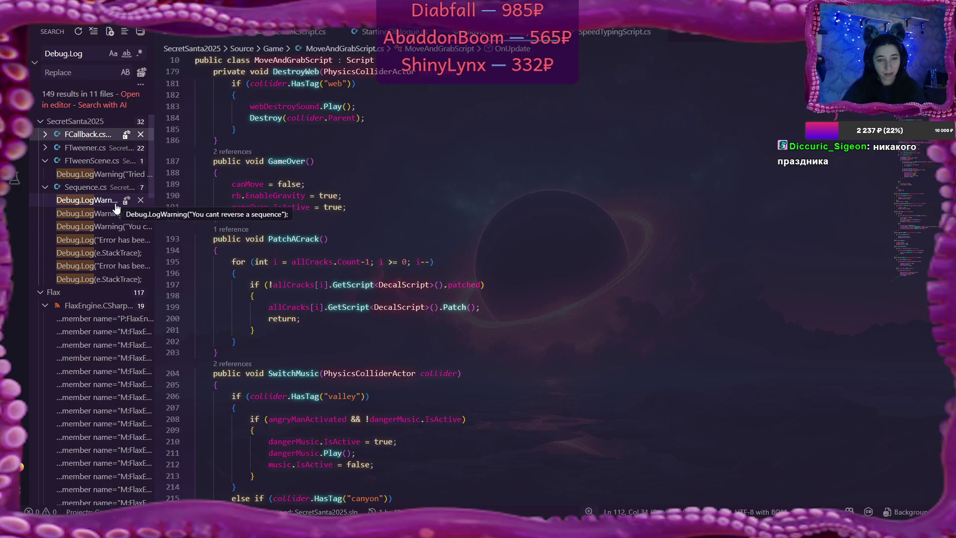
Return to the Explorer, put the caret at the end of line 190, and go back to Flax
key(ctrl+shift+e)
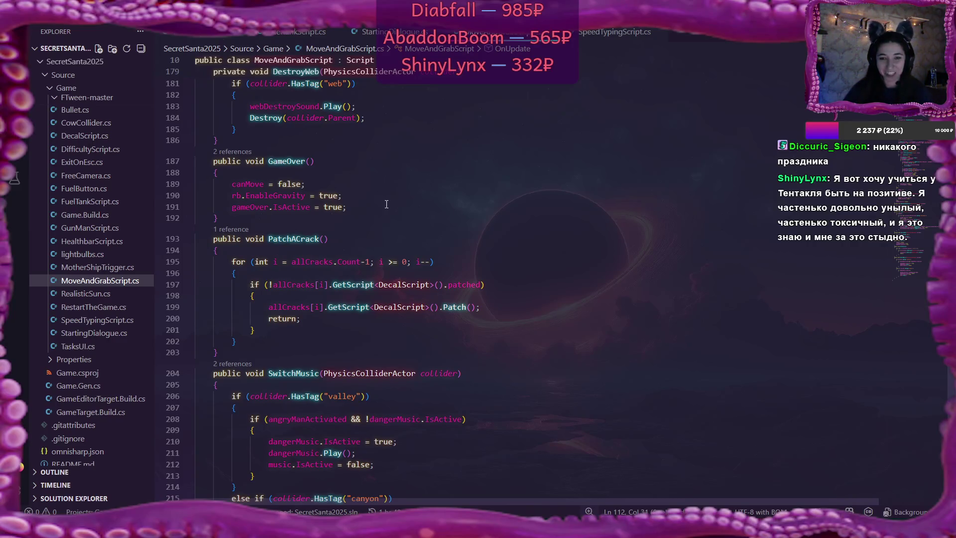
click(358, 196)
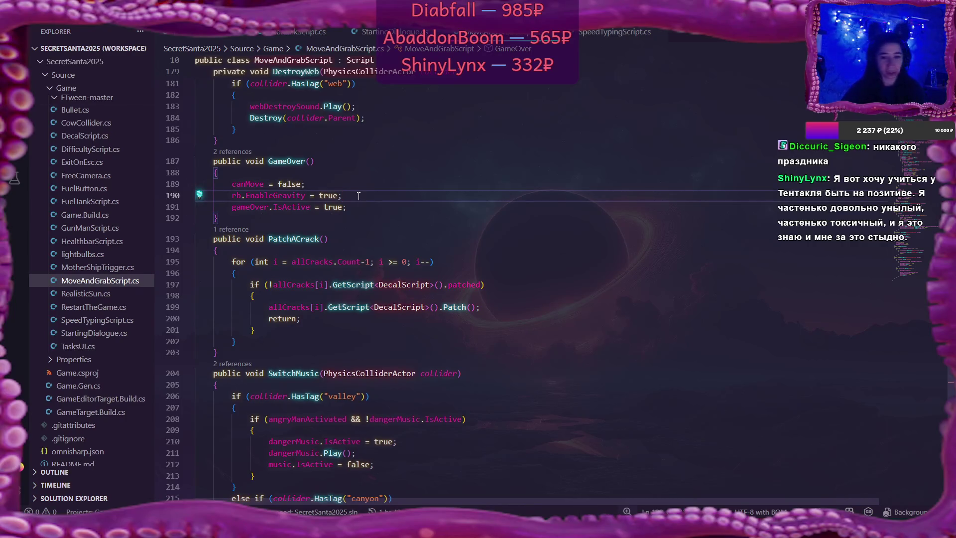
key(alt+Tab)
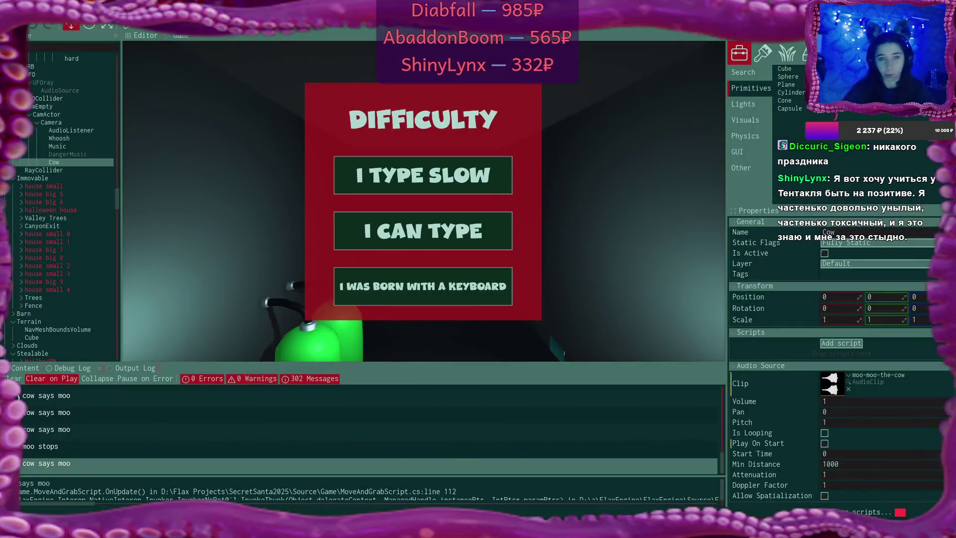
Start the game in the editor, stop it, and restart it with F5
click(131, 28)
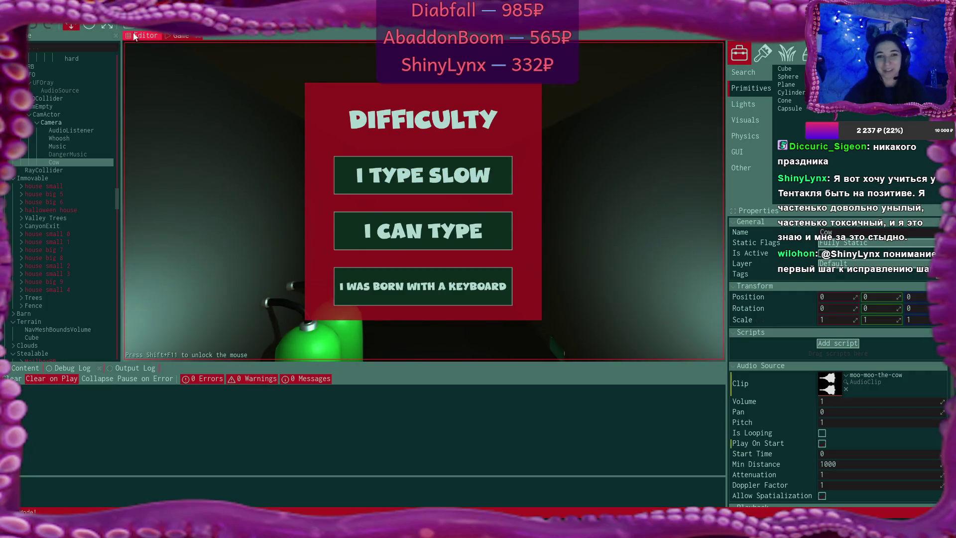
key(F5)
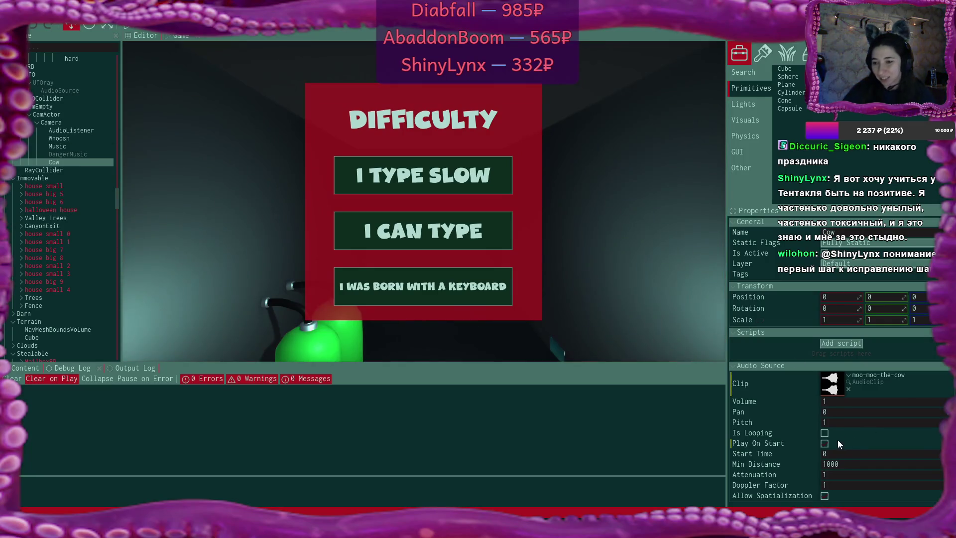
click(837, 440)
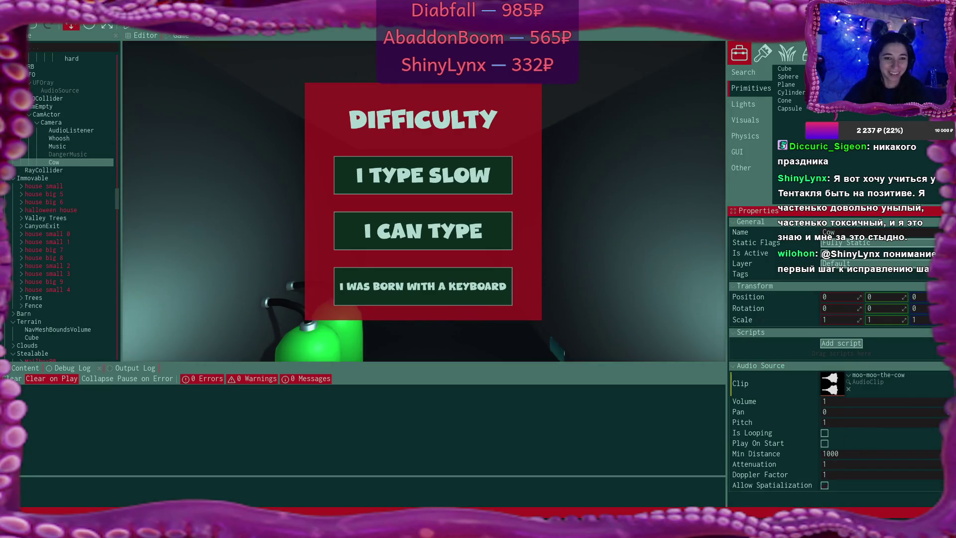
click(179, 65)
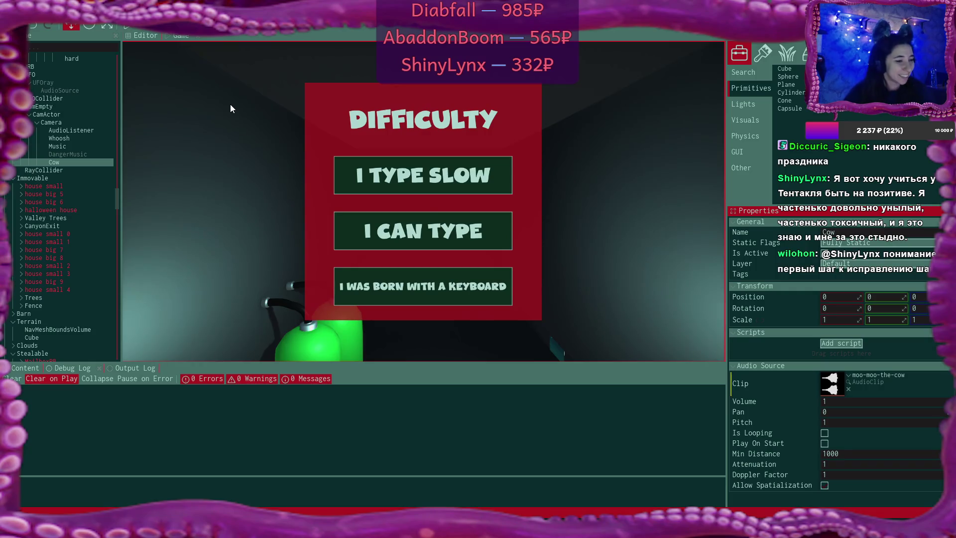
key(F5)
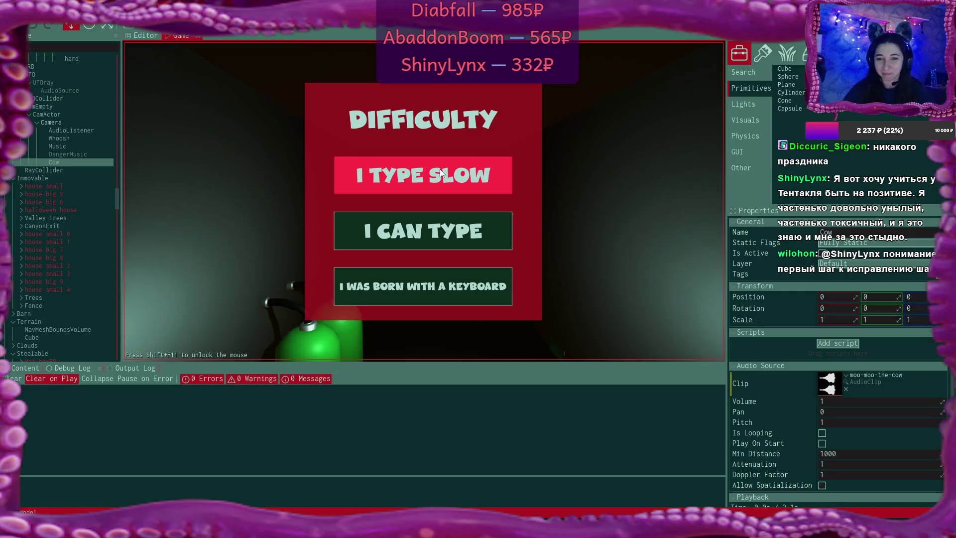
Choose the I TYPE SLOW difficulty and advance the alien's dialogue twice
click(440, 172)
click(565, 263)
click(564, 263)
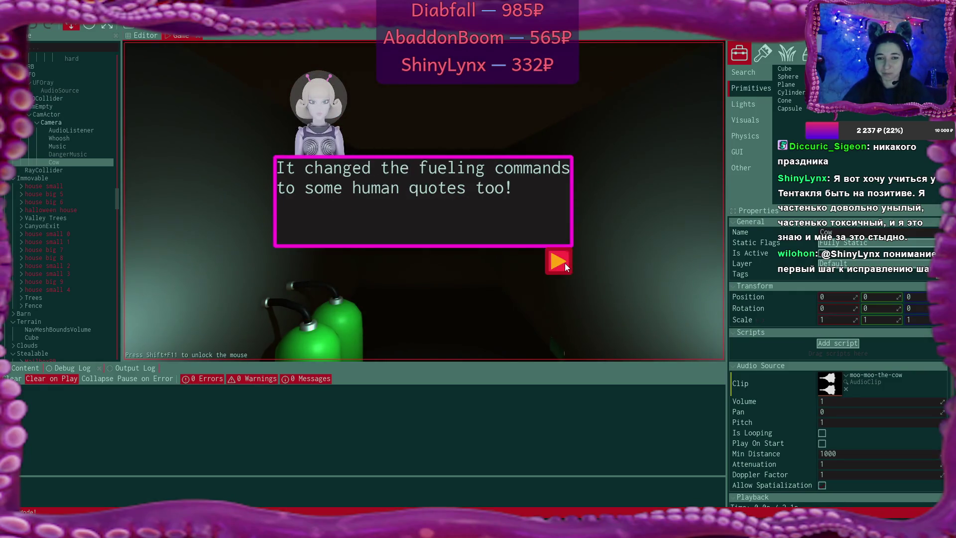